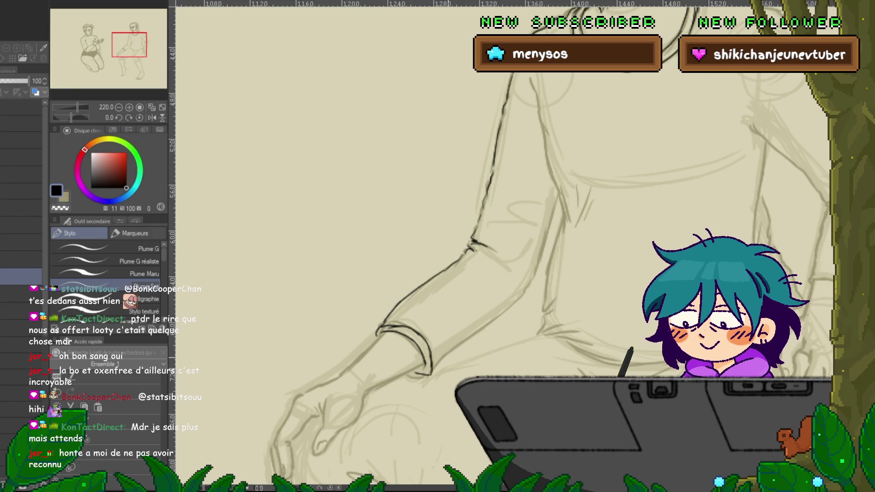
- Ink the sleeve outline, its lower edge, the torso-side line and cuff folds, undoing one bad cuff stroke
{"action": "left_click_drag", "start_coordinate": [386, 321], "coordinate": [424, 283]}
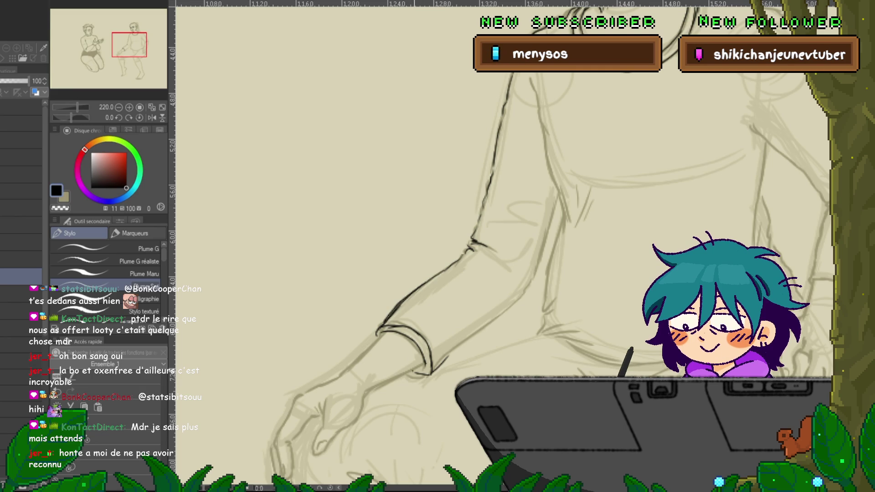
{"action": "left_click_drag", "start_coordinate": [437, 371], "coordinate": [513, 312]}
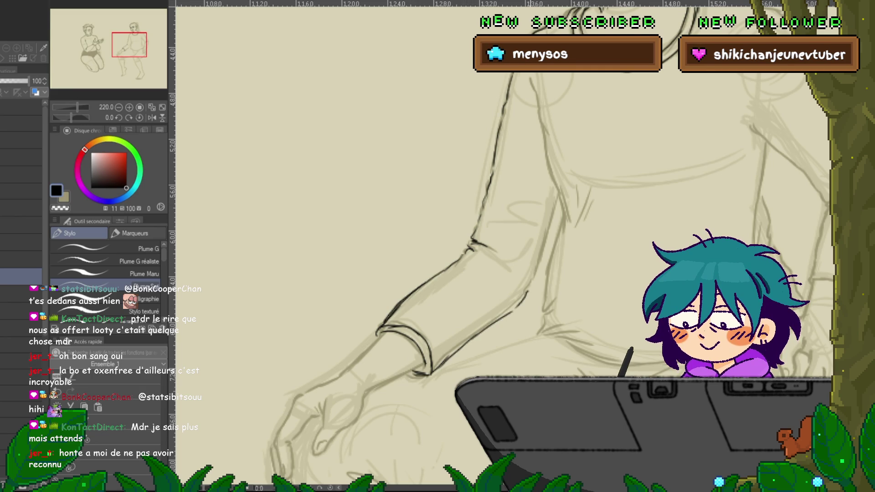
{"action": "left_click_drag", "start_coordinate": [542, 266], "coordinate": [557, 215]}
{"action": "mouse_move", "coordinate": [481, 246]}
{"action": "left_mouse_down"}
{"action": "mouse_move", "coordinate": [516, 269]}
{"action": "mouse_move", "coordinate": [496, 257]}
{"action": "left_mouse_up"}
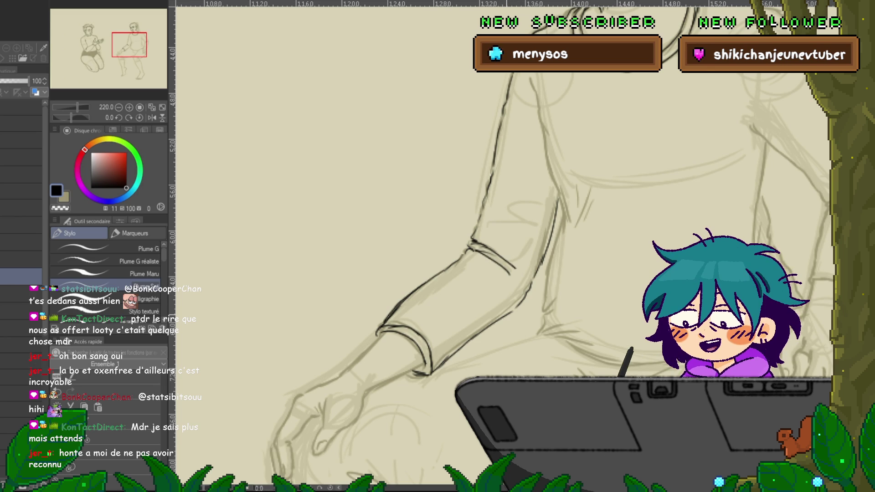
{"action": "left_click_drag", "start_coordinate": [410, 274], "coordinate": [458, 226]}
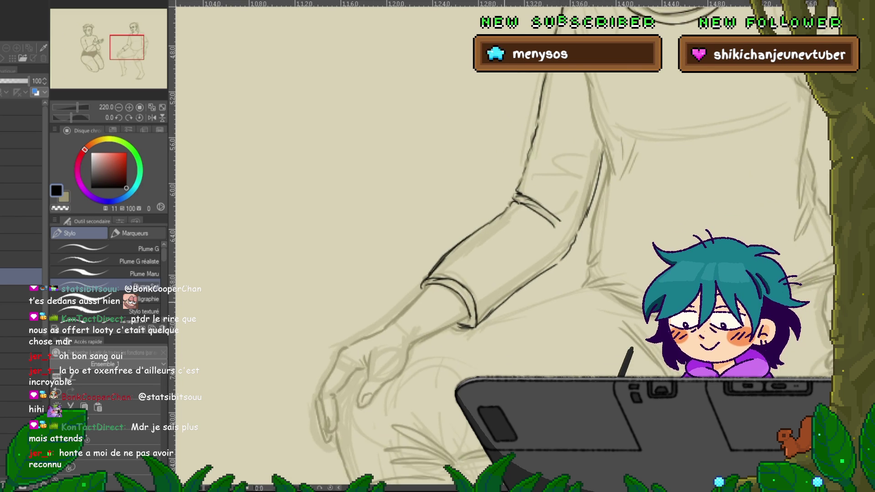
{"action": "key", "text": "ctrl+z"}
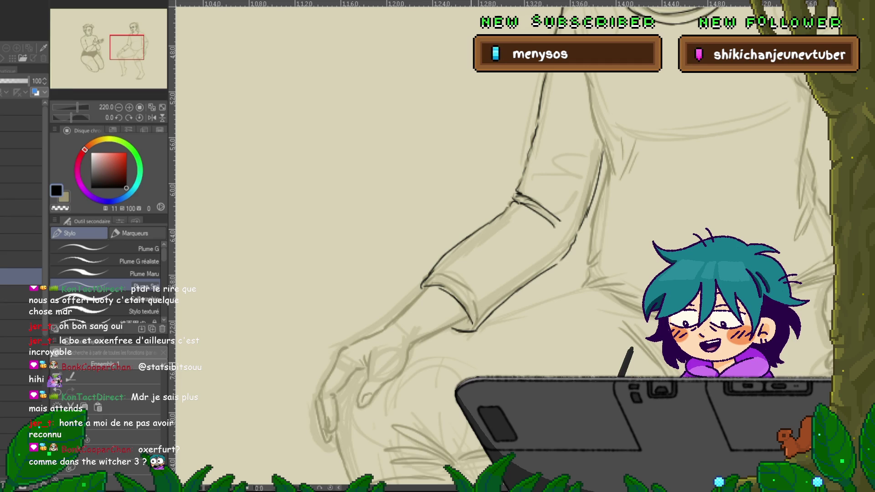
{"action": "left_click_drag", "start_coordinate": [502, 274], "coordinate": [543, 234]}
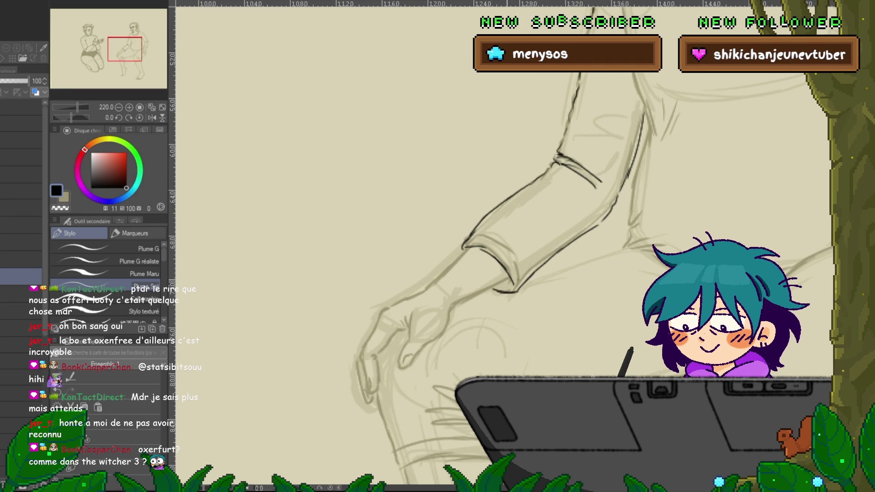
- Draw the wrist line from the cuff down toward the resting hand
{"action": "left_click_drag", "start_coordinate": [476, 298], "coordinate": [449, 314]}
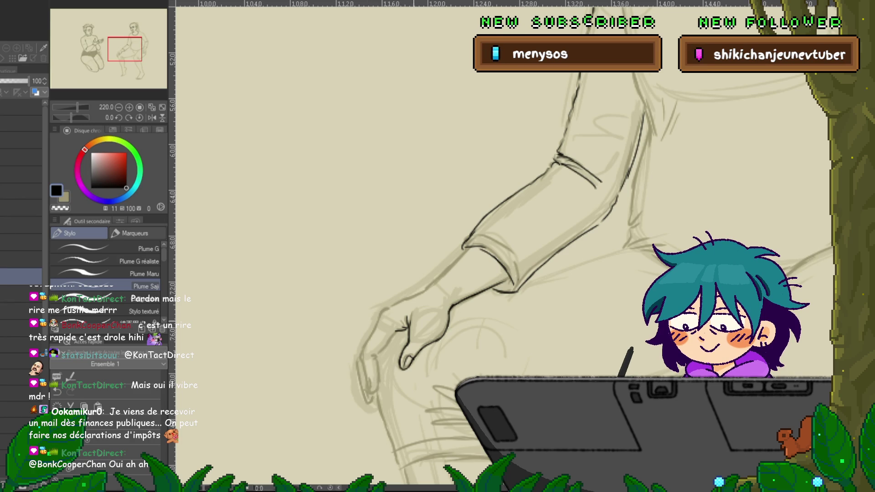
- Ink a line on the resting hand and its wrist, then pan over to the other figure's arm
{"action": "left_click_drag", "start_coordinate": [379, 358], "coordinate": [377, 374]}
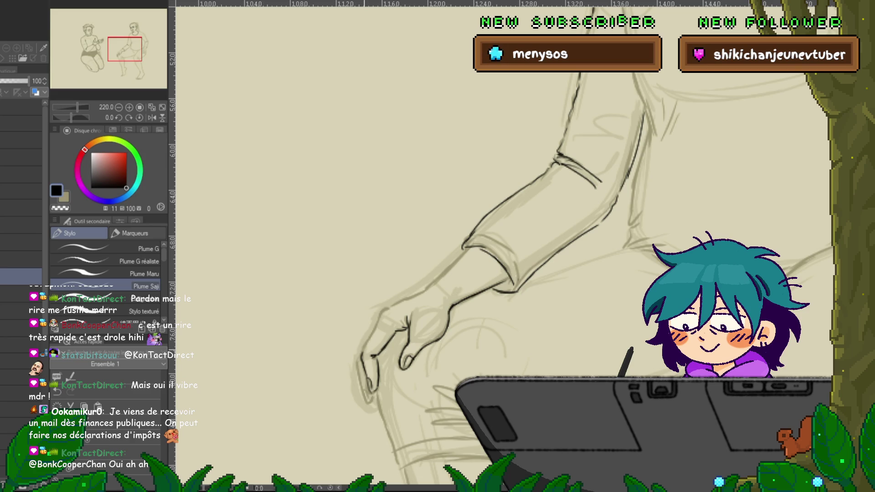
{"action": "left_click_drag", "start_coordinate": [391, 308], "coordinate": [468, 250]}
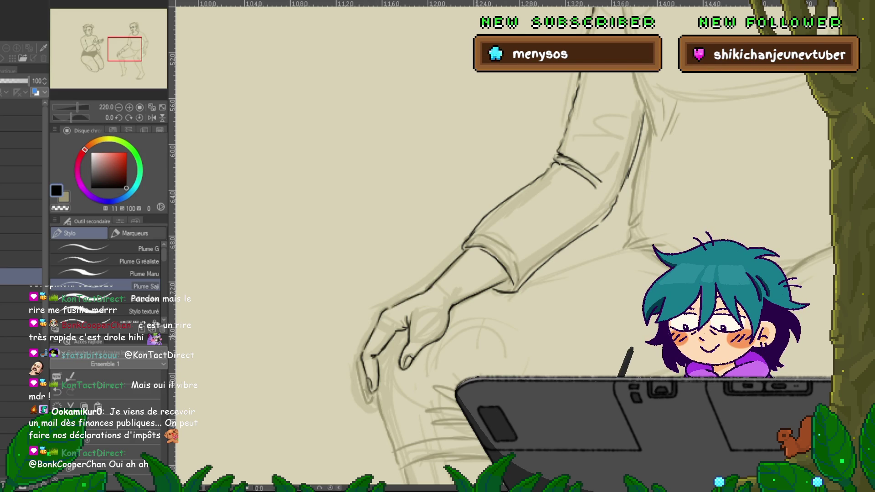
{"action": "scroll", "coordinate": [501, 274], "scroll_direction": "down", "scroll_amount": 2}
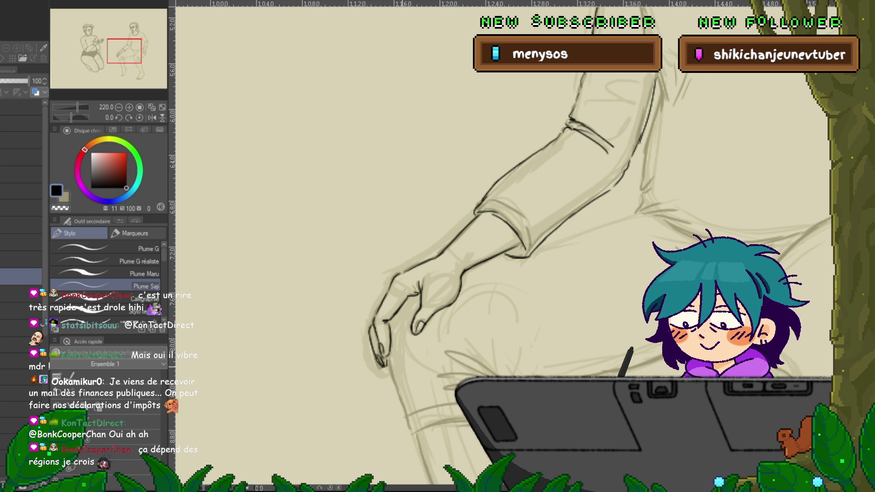
{"action": "mouse_move", "coordinate": [501, 228]}
{"action": "left_mouse_down"}
{"action": "mouse_move", "coordinate": [419, 260]}
{"action": "mouse_move", "coordinate": [410, 250]}
{"action": "mouse_move", "coordinate": [130, 309]}
{"action": "left_mouse_up"}
{"action": "left_click_drag", "start_coordinate": [291, 274], "coordinate": [292, 262]}
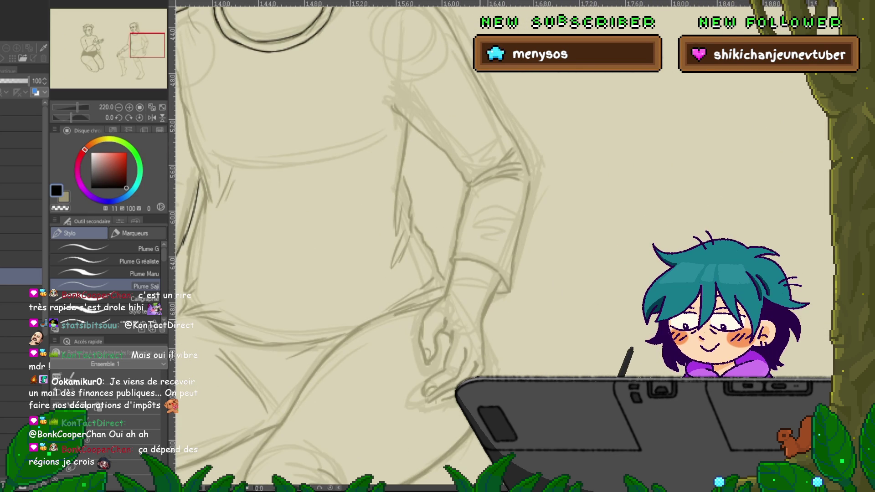
- Ink the other figure's wrist, fingertips and a finger line
{"action": "left_click_drag", "start_coordinate": [456, 266], "coordinate": [421, 338]}
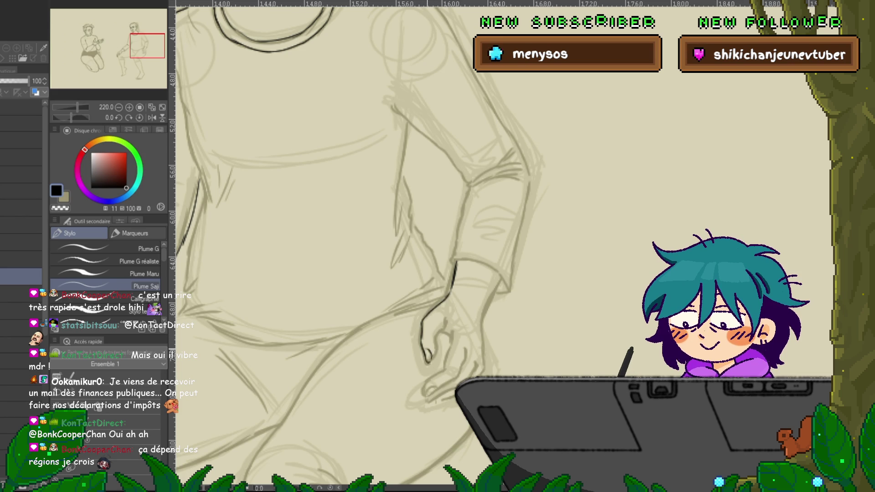
{"action": "left_click_drag", "start_coordinate": [431, 351], "coordinate": [434, 364]}
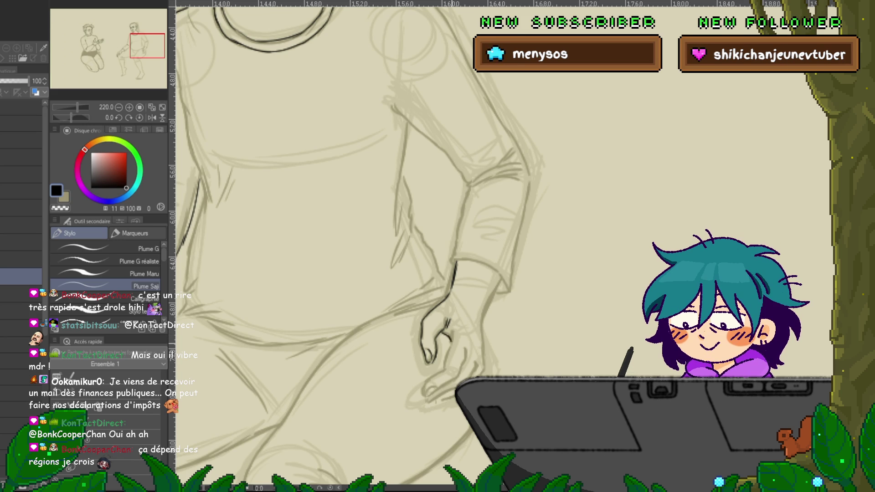
{"action": "left_click_drag", "start_coordinate": [364, 274], "coordinate": [377, 228]}
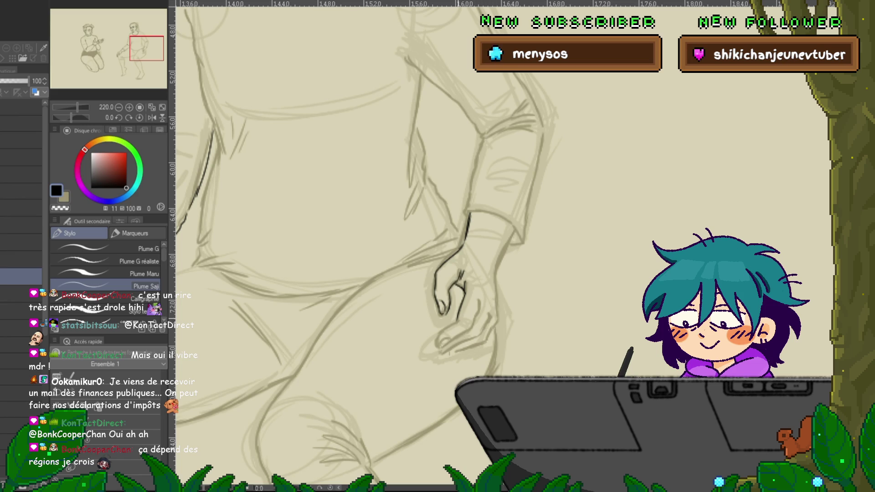
{"action": "left_click_drag", "start_coordinate": [440, 337], "coordinate": [437, 348]}
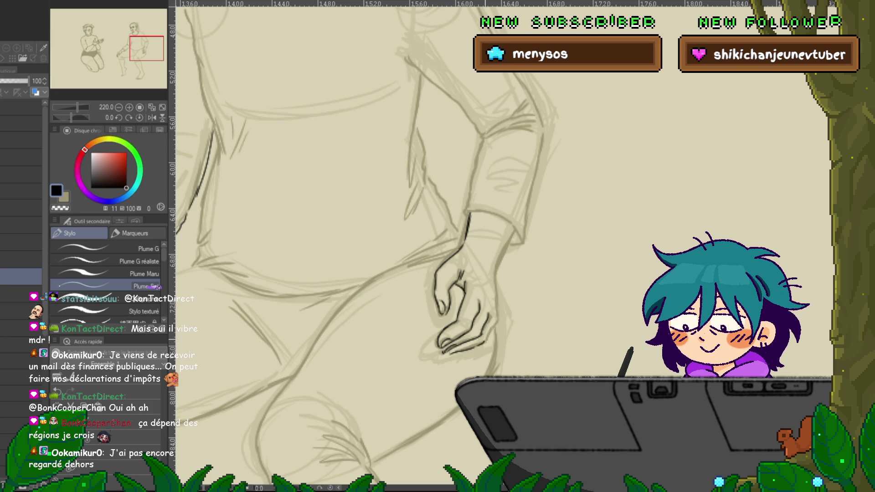
- Ink the line beside the forearm, then move up and add strokes near the canvas top
{"action": "left_click_drag", "start_coordinate": [515, 230], "coordinate": [496, 268]}
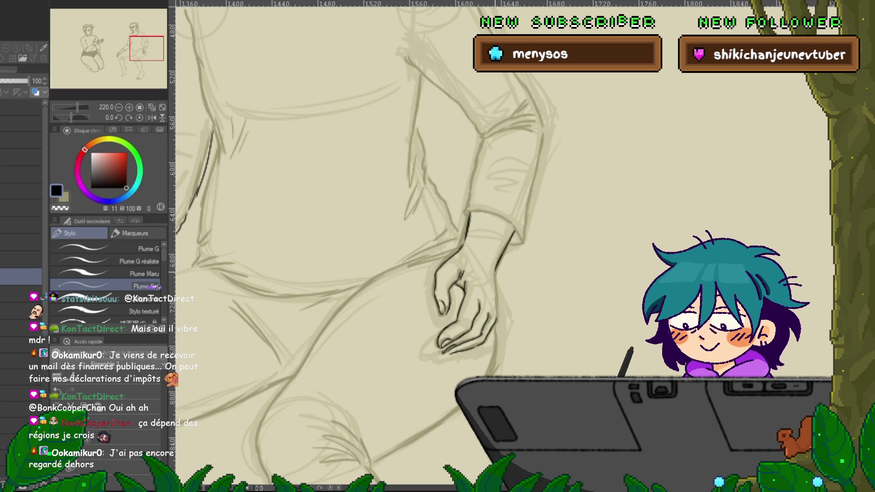
{"action": "mouse_move", "coordinate": [205, 137]}
{"action": "left_mouse_down"}
{"action": "mouse_move", "coordinate": [547, 227]}
{"action": "mouse_move", "coordinate": [797, 319]}
{"action": "left_mouse_up"}
{"action": "left_click_drag", "start_coordinate": [274, 250], "coordinate": [265, 322]}
{"action": "left_click_drag", "start_coordinate": [539, 73], "coordinate": [588, 77]}
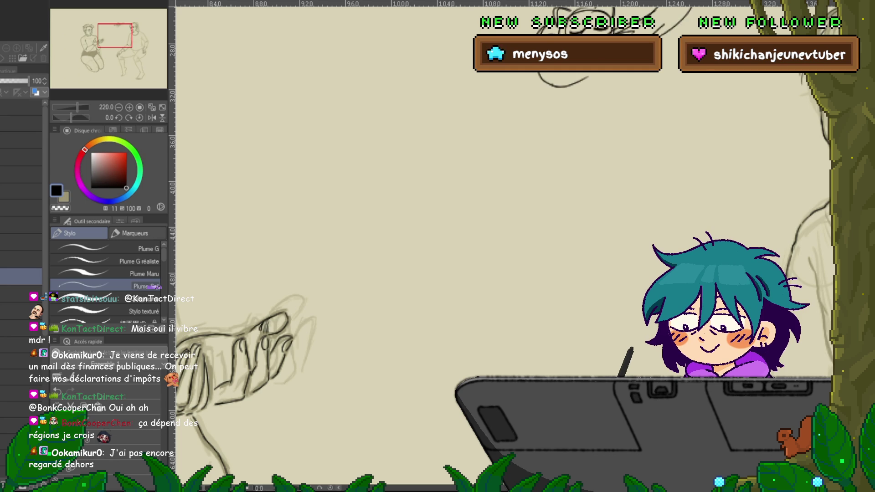
- Undo the stray top strokes, centre the cat-and-tablet doodle and switch layers
{"action": "key", "text": "ctrl+z"}
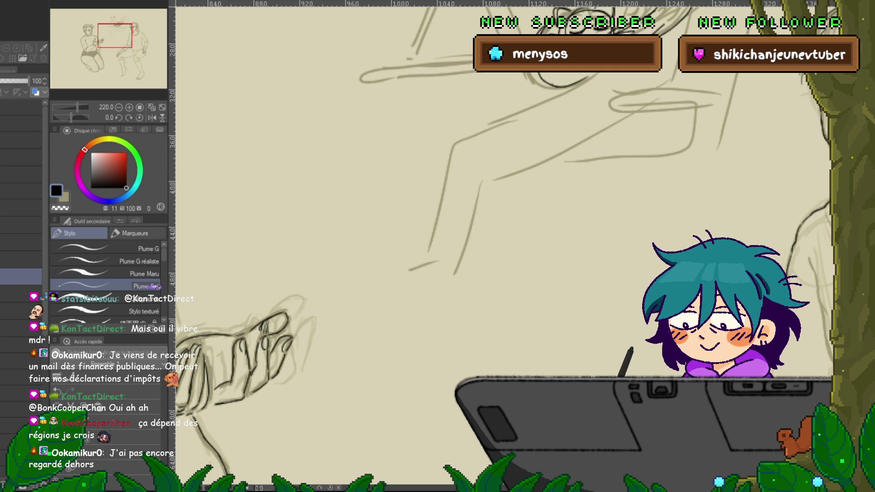
{"action": "mouse_move", "coordinate": [456, 182]}
{"action": "left_mouse_down"}
{"action": "mouse_move", "coordinate": [302, 365]}
{"action": "mouse_move", "coordinate": [263, 445]}
{"action": "left_mouse_up"}
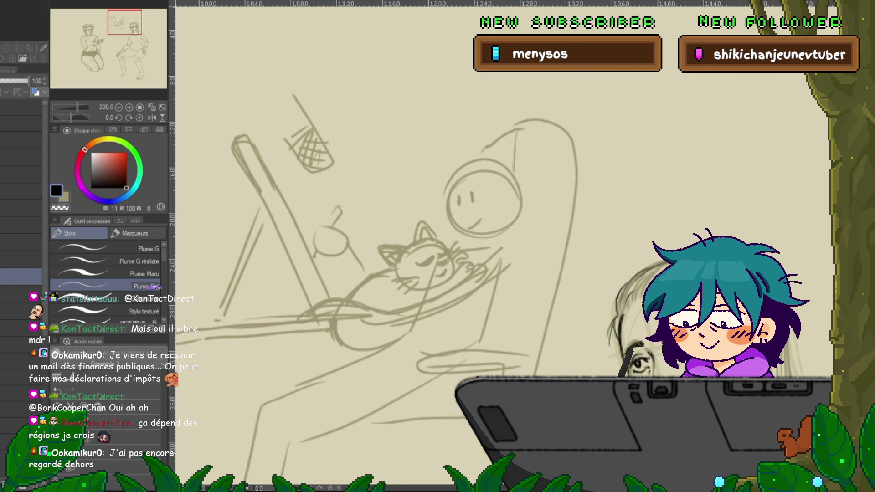
{"action": "mouse_move", "coordinate": [364, 274]}
{"action": "left_mouse_down"}
{"action": "mouse_move", "coordinate": [381, 300]}
{"action": "mouse_move", "coordinate": [368, 309]}
{"action": "mouse_move", "coordinate": [384, 321]}
{"action": "left_mouse_up"}
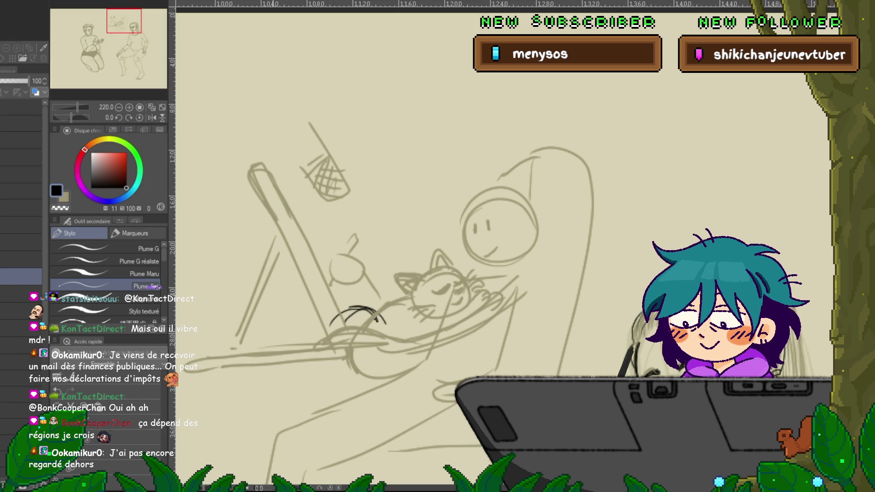
{"action": "left_click", "coordinate": [21, 225]}
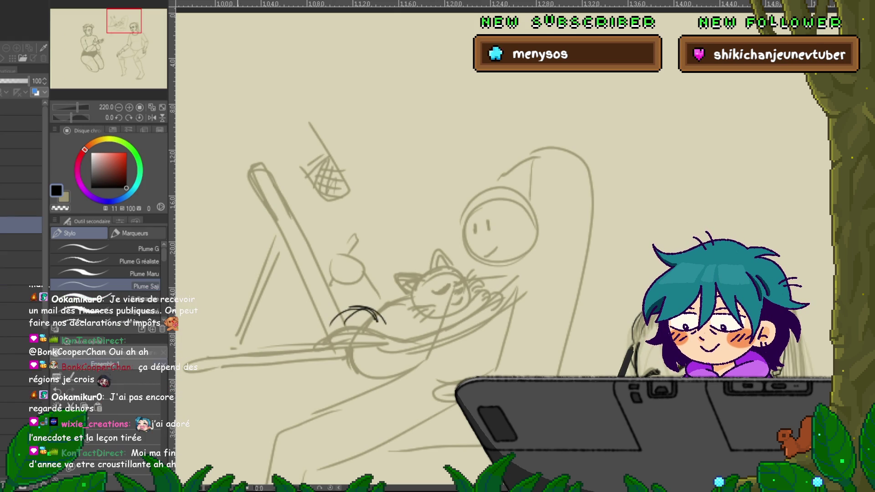
- Ink a curled sleeping cat's ear, chin, body, whiskers and left ear
{"action": "mouse_move", "coordinate": [337, 311]}
{"action": "left_mouse_down"}
{"action": "mouse_move", "coordinate": [349, 314]}
{"action": "mouse_move", "coordinate": [325, 335]}
{"action": "mouse_move", "coordinate": [396, 322]}
{"action": "left_mouse_up"}
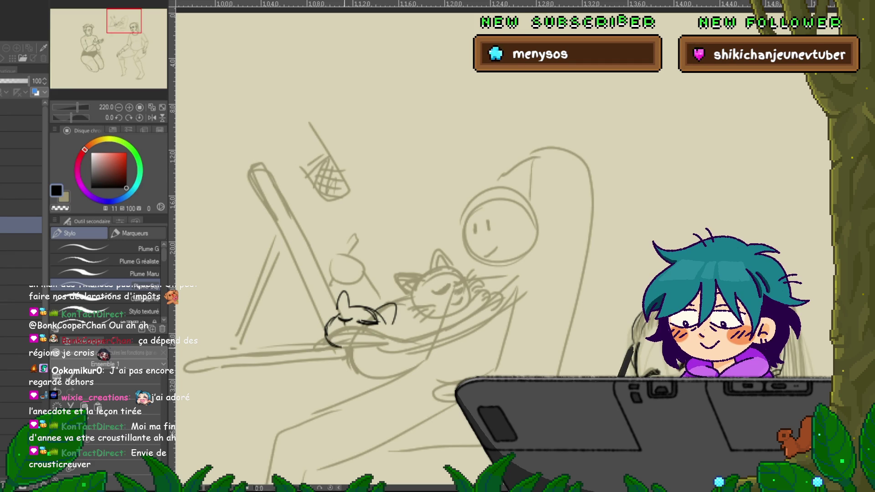
{"action": "left_click_drag", "start_coordinate": [343, 350], "coordinate": [360, 356]}
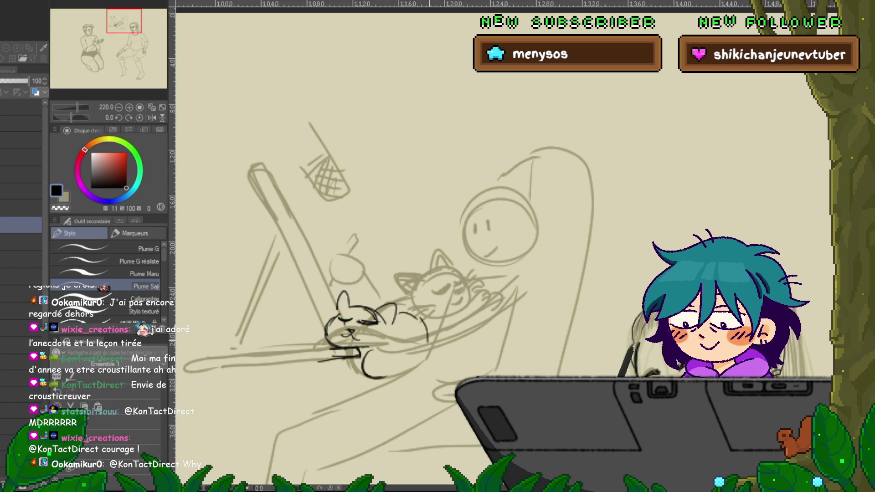
{"action": "left_click_drag", "start_coordinate": [410, 315], "coordinate": [392, 376]}
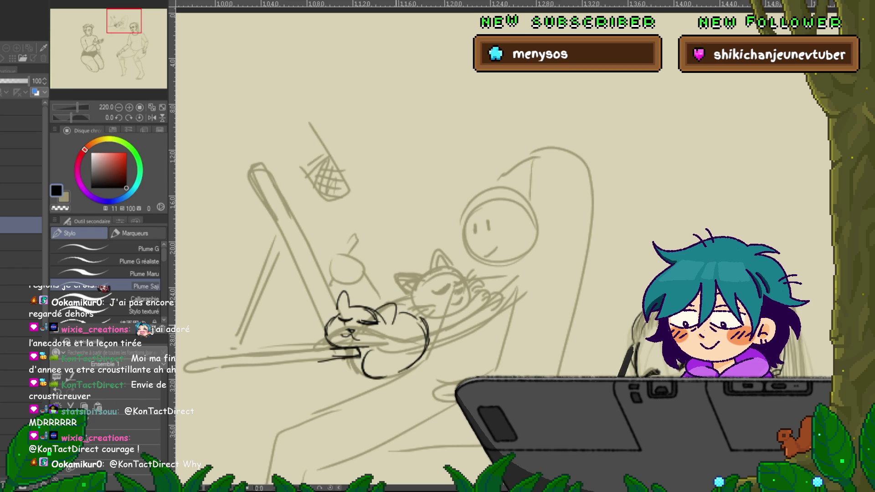
{"action": "mouse_move", "coordinate": [326, 324]}
{"action": "left_mouse_down"}
{"action": "mouse_move", "coordinate": [311, 322]}
{"action": "mouse_move", "coordinate": [313, 337]}
{"action": "left_mouse_up"}
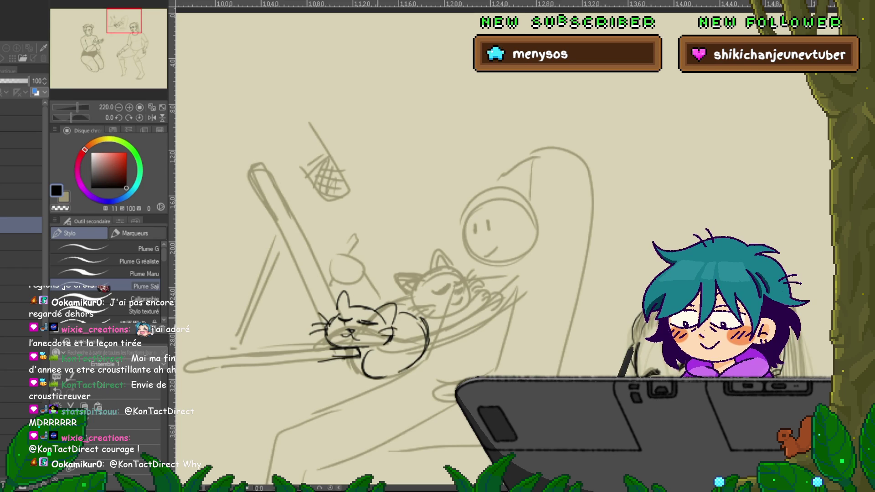
{"action": "left_click_drag", "start_coordinate": [335, 314], "coordinate": [342, 293]}
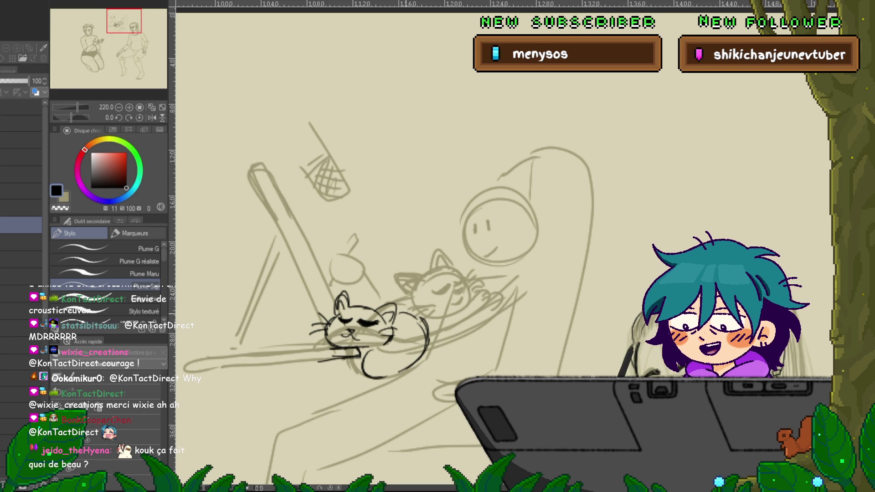
- Darken the line along the cat's back and reset the zoom to 100%
{"action": "left_click_drag", "start_coordinate": [400, 308], "coordinate": [430, 327]}
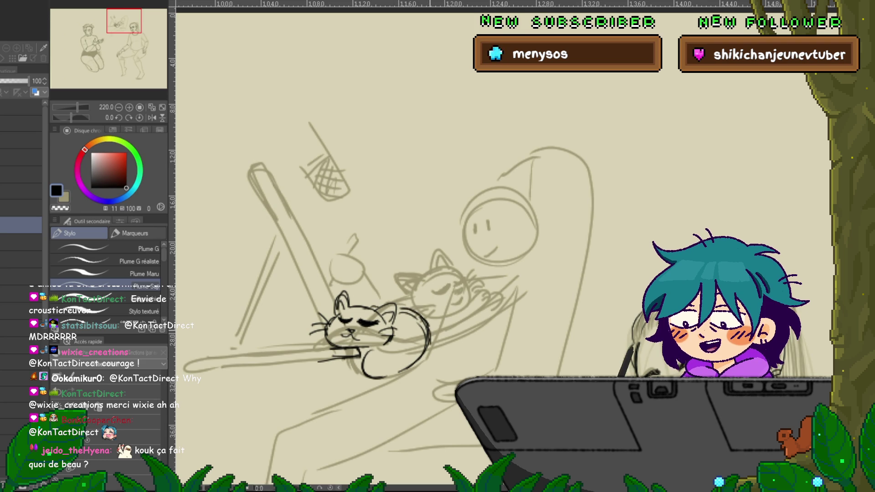
{"action": "left_click_drag", "start_coordinate": [374, 291], "coordinate": [356, 228]}
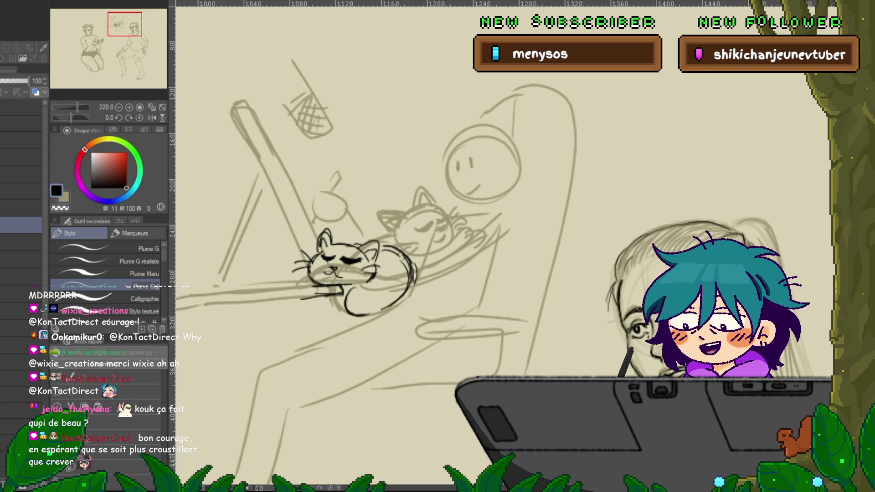
{"action": "left_click_drag", "start_coordinate": [351, 273], "coordinate": [394, 258]}
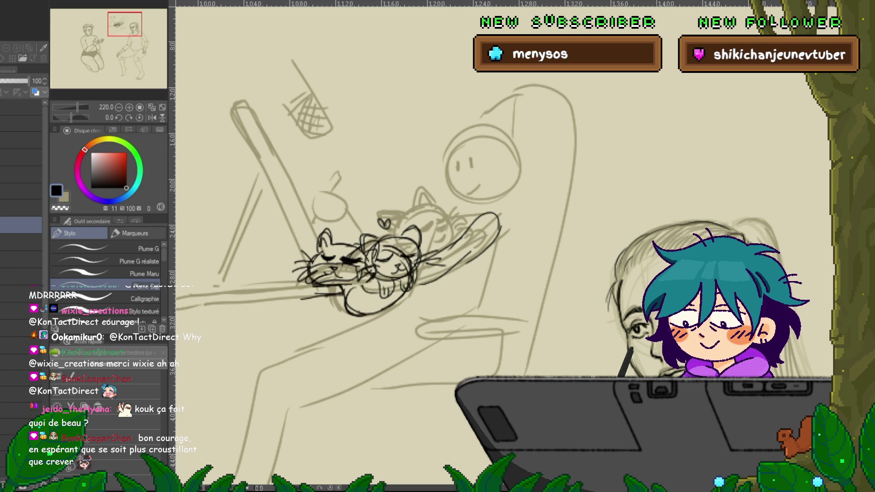
{"action": "key", "text": "ctrl+alt+0"}
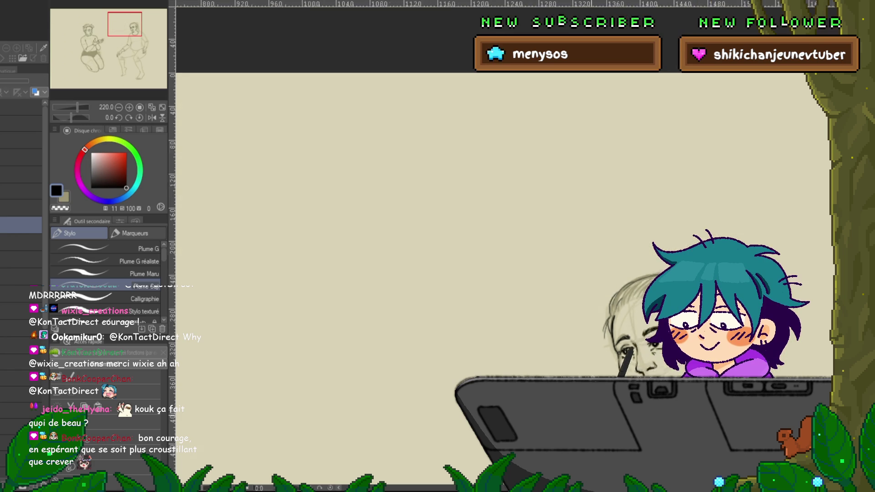
- Zoom in on the seated woman's face and torso and select the inking layer
{"action": "scroll", "coordinate": [501, 246], "scroll_direction": "down", "scroll_amount": 5}
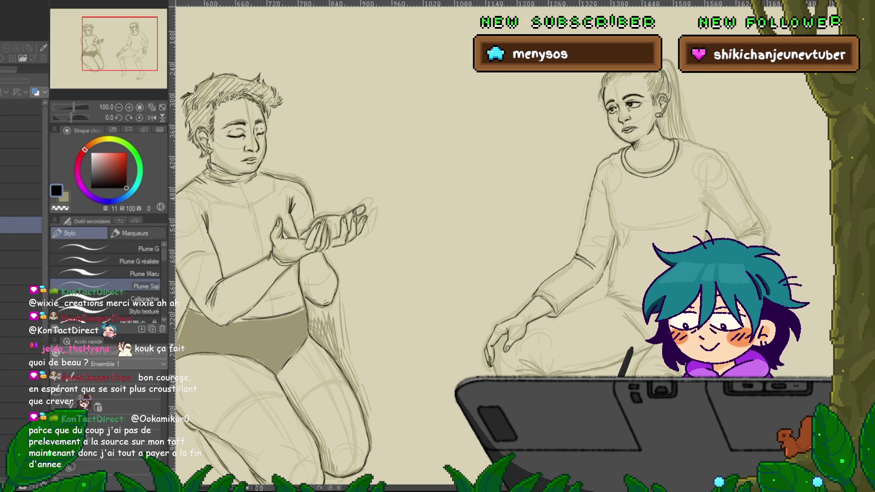
{"action": "mouse_move", "coordinate": [501, 273]}
{"action": "left_mouse_down"}
{"action": "mouse_move", "coordinate": [369, 274]}
{"action": "mouse_move", "coordinate": [738, 273]}
{"action": "left_mouse_up"}
{"action": "left_click_drag", "start_coordinate": [752, 228], "coordinate": [314, 228]}
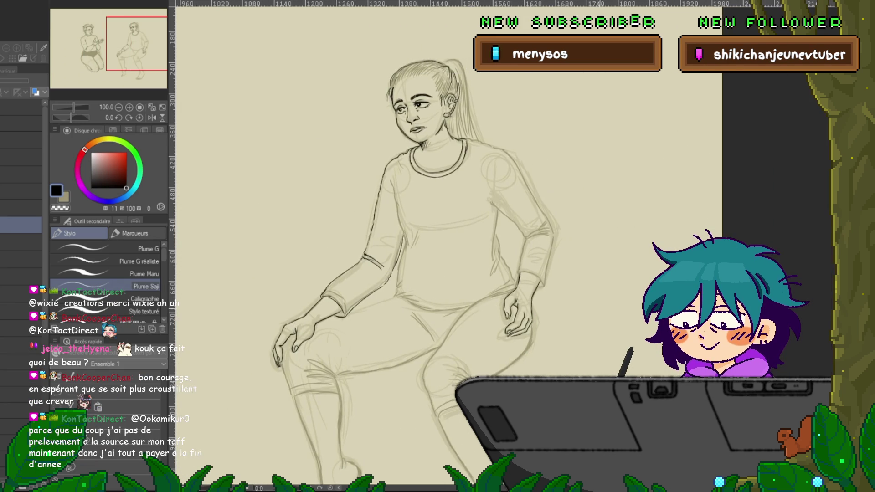
{"action": "scroll", "coordinate": [410, 228], "scroll_direction": "up", "scroll_amount": 2}
{"action": "mouse_move", "coordinate": [365, 247]}
{"action": "left_mouse_down"}
{"action": "mouse_move", "coordinate": [383, 255]}
{"action": "mouse_move", "coordinate": [401, 228]}
{"action": "mouse_move", "coordinate": [376, 246]}
{"action": "left_mouse_up"}
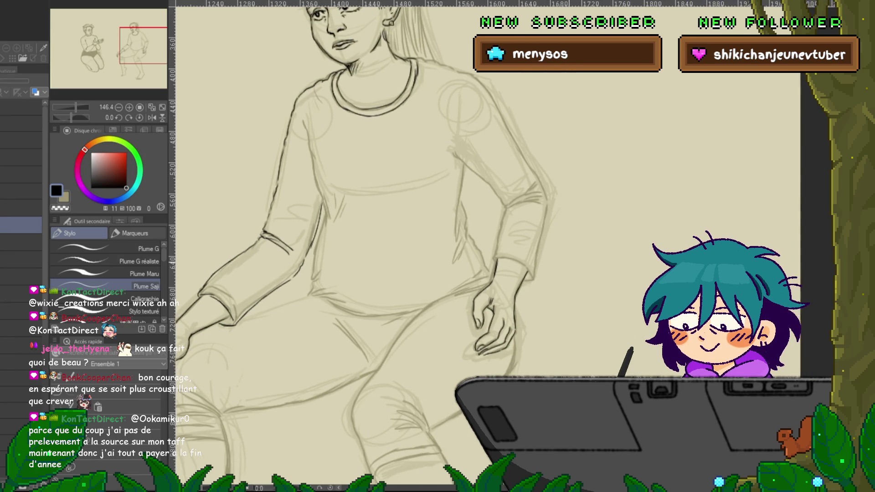
{"action": "scroll", "coordinate": [364, 246], "scroll_direction": "up", "scroll_amount": 2}
{"action": "mouse_move", "coordinate": [365, 182]}
{"action": "left_mouse_down"}
{"action": "mouse_move", "coordinate": [373, 319]}
{"action": "mouse_move", "coordinate": [365, 204]}
{"action": "left_mouse_up"}
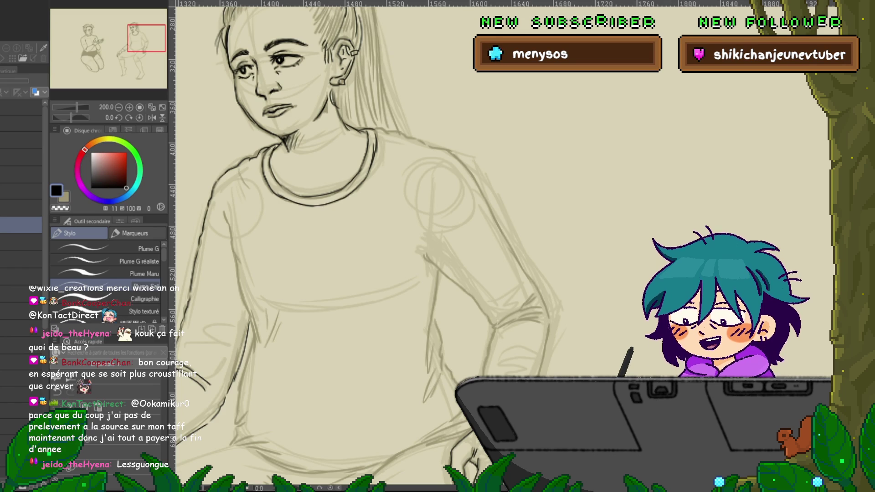
{"action": "left_click", "coordinate": [20, 294]}
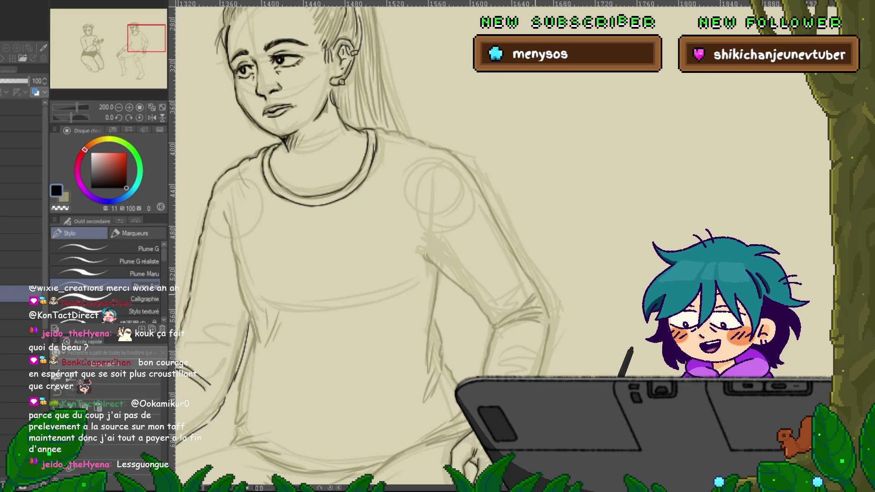
- Ink the sleeve's elbow crease and the line down the right sleeve
{"action": "left_click_drag", "start_coordinate": [541, 307], "coordinate": [497, 327]}
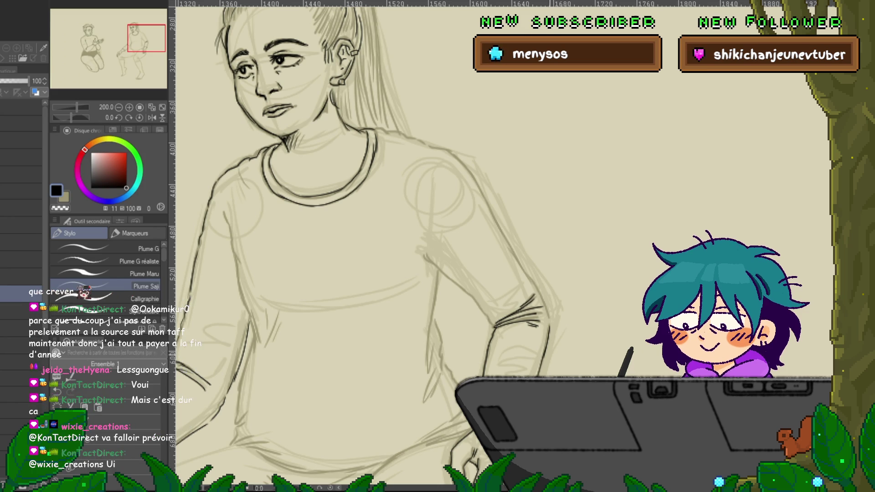
{"action": "left_click_drag", "start_coordinate": [467, 169], "coordinate": [551, 313]}
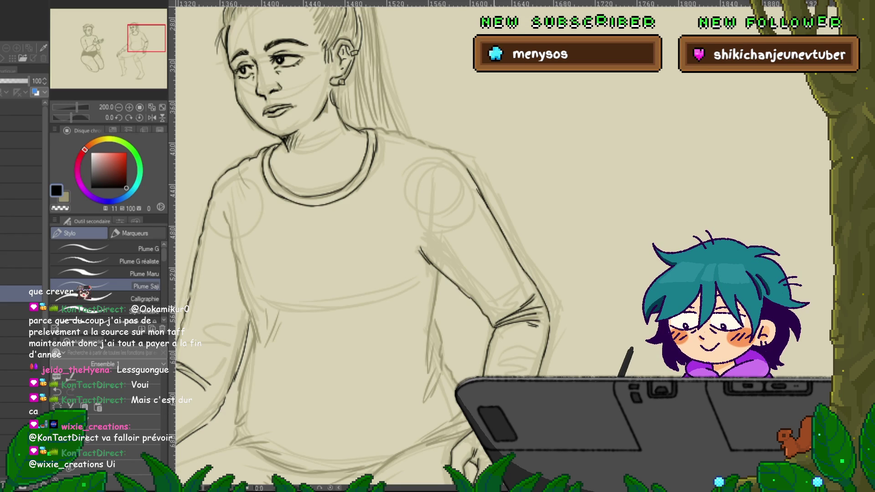
{"action": "scroll", "coordinate": [383, 246], "scroll_direction": "down", "scroll_amount": 3}
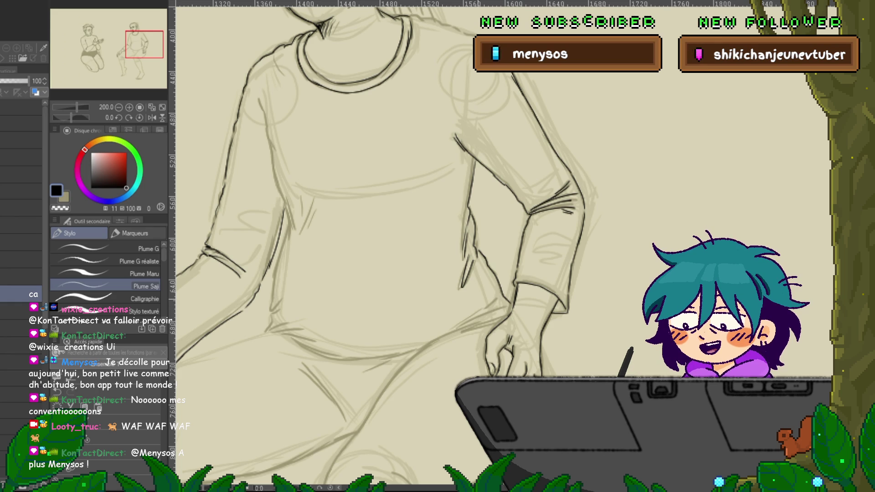
{"action": "left_click_drag", "start_coordinate": [410, 228], "coordinate": [513, 281]}
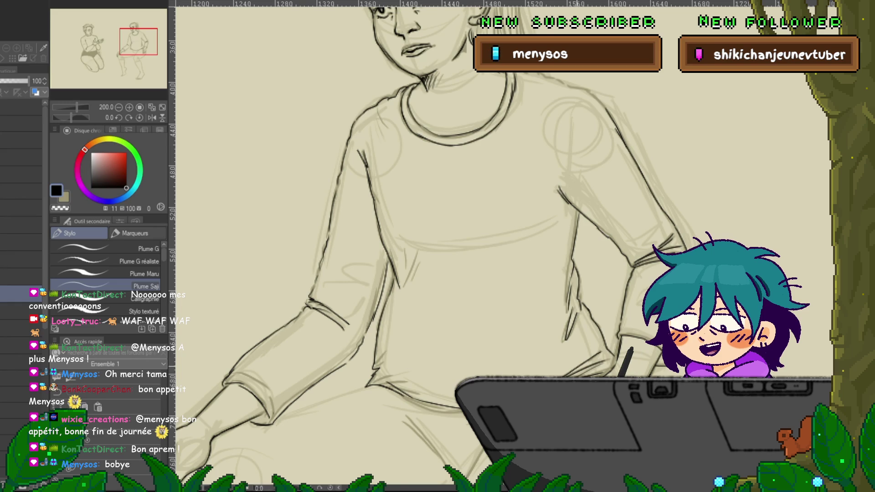
- Ink the woman's thigh and knee contours, then draw a curved tablet outline beside her
{"action": "scroll", "coordinate": [456, 246], "scroll_direction": "down", "scroll_amount": 5}
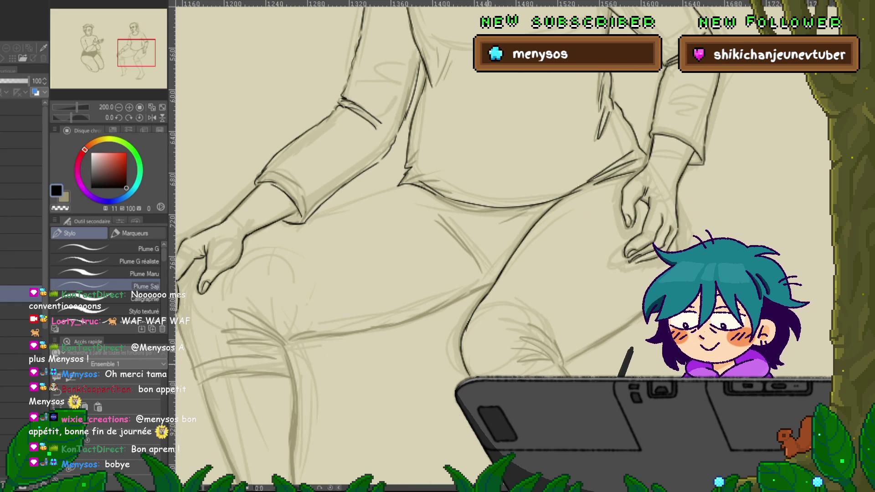
{"action": "left_click_drag", "start_coordinate": [410, 228], "coordinate": [384, 197]}
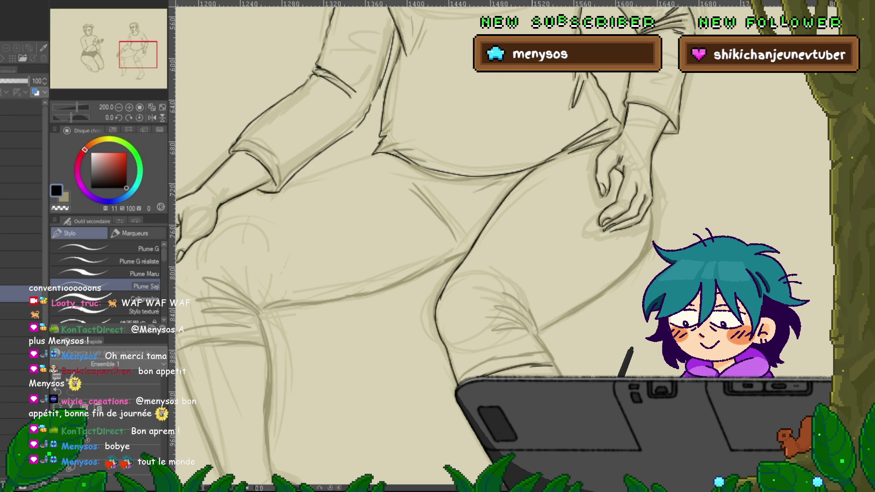
{"action": "left_click_drag", "start_coordinate": [496, 321], "coordinate": [538, 336]}
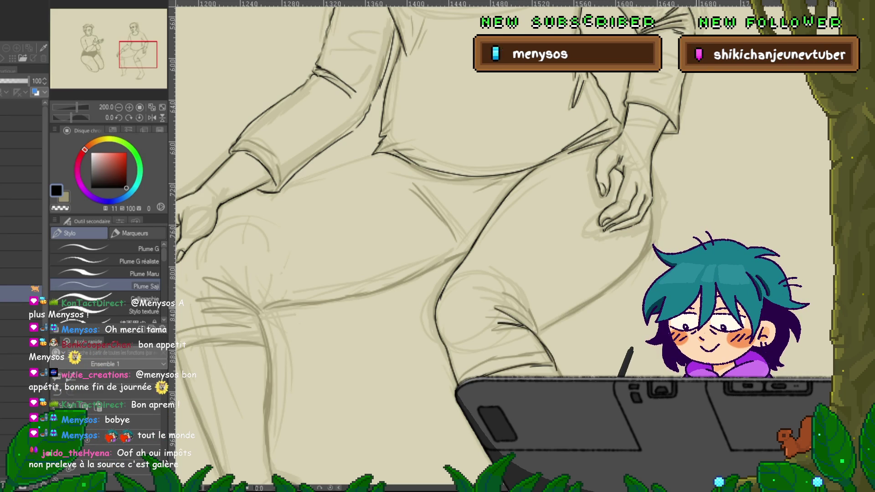
{"action": "left_click_drag", "start_coordinate": [456, 228], "coordinate": [369, 269]}
{"action": "mouse_move", "coordinate": [562, 256]}
{"action": "left_mouse_down"}
{"action": "mouse_move", "coordinate": [555, 294]}
{"action": "mouse_move", "coordinate": [475, 366]}
{"action": "left_mouse_up"}
{"action": "left_click_drag", "start_coordinate": [416, 339], "coordinate": [435, 351]}
{"action": "left_click_drag", "start_coordinate": [435, 337], "coordinate": [444, 367]}
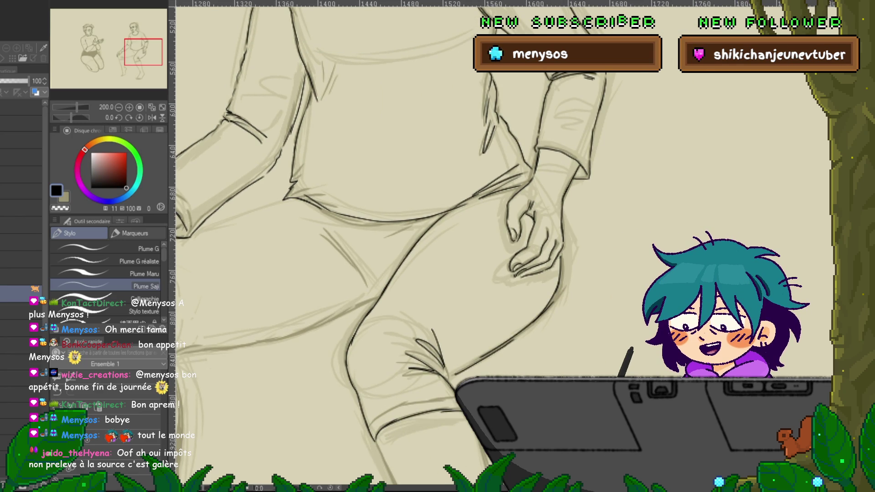
{"action": "left_click_drag", "start_coordinate": [533, 237], "coordinate": [251, 164]}
{"action": "mouse_move", "coordinate": [429, 365]}
{"action": "left_mouse_down"}
{"action": "mouse_move", "coordinate": [393, 273]}
{"action": "mouse_move", "coordinate": [611, 291]}
{"action": "left_mouse_up"}
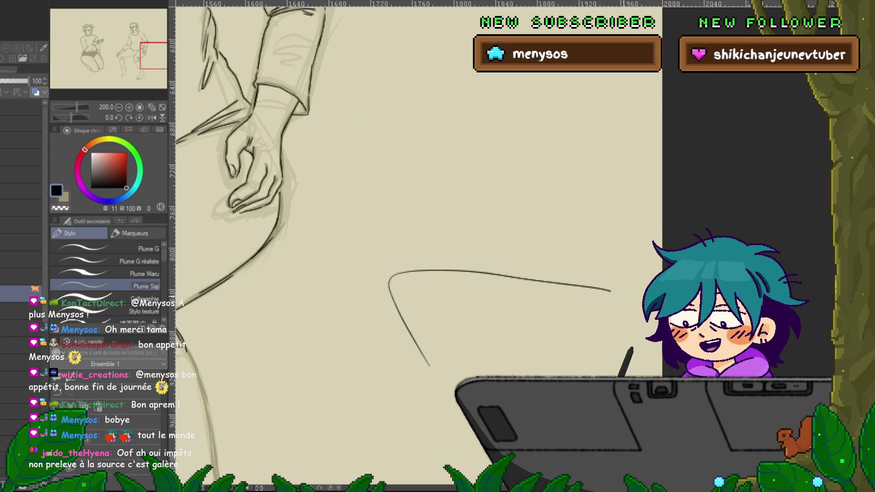
- Redraw the tablet outline with a new top edge and right side edge
{"action": "key", "text": "ctrl+z"}
{"action": "mouse_move", "coordinate": [428, 370]}
{"action": "left_mouse_down"}
{"action": "mouse_move", "coordinate": [401, 275]}
{"action": "mouse_move", "coordinate": [613, 278]}
{"action": "mouse_move", "coordinate": [661, 349]}
{"action": "left_mouse_up"}
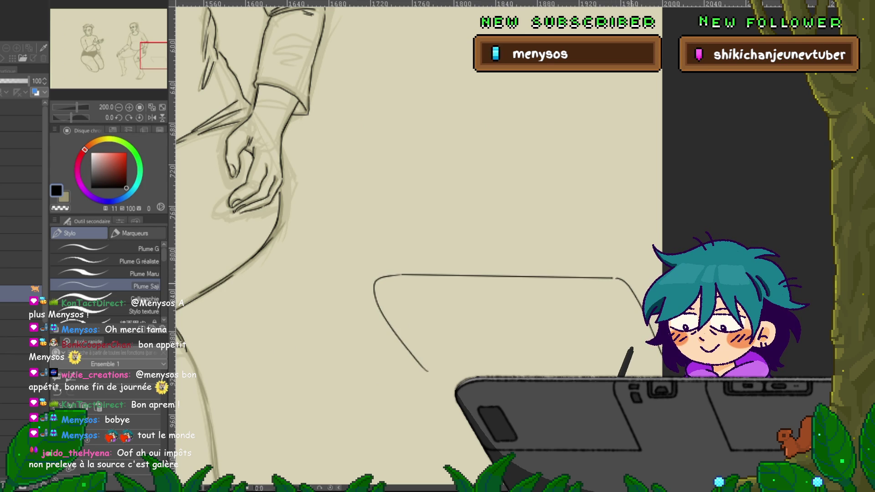
{"action": "left_click_drag", "start_coordinate": [617, 278], "coordinate": [649, 319]}
{"action": "scroll", "coordinate": [410, 246], "scroll_direction": "up", "scroll_amount": 3}
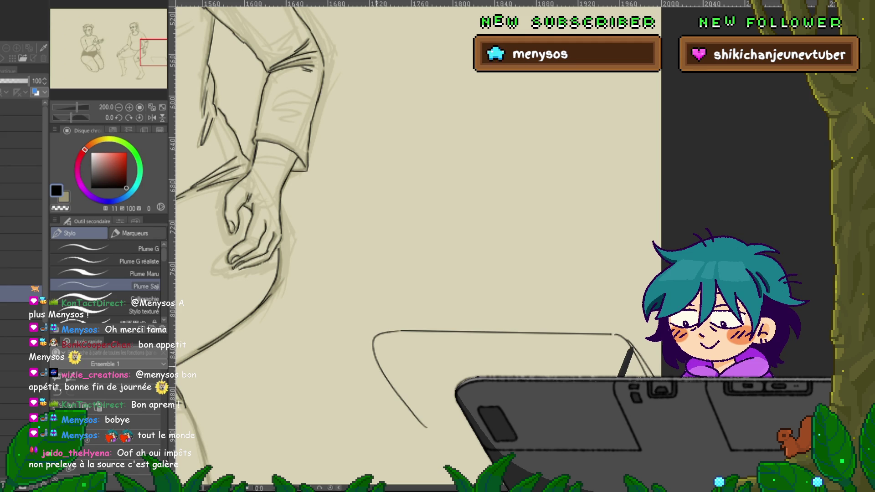
- Draw a round cat beside the tablet with dot eyes, an ear and little legs
{"action": "mouse_move", "coordinate": [383, 420]}
{"action": "left_mouse_down"}
{"action": "mouse_move", "coordinate": [326, 408]}
{"action": "mouse_move", "coordinate": [379, 422]}
{"action": "left_mouse_up"}
{"action": "mouse_move", "coordinate": [343, 390]}
{"action": "left_mouse_down"}
{"action": "mouse_move", "coordinate": [356, 393]}
{"action": "mouse_move", "coordinate": [375, 372]}
{"action": "left_mouse_up"}
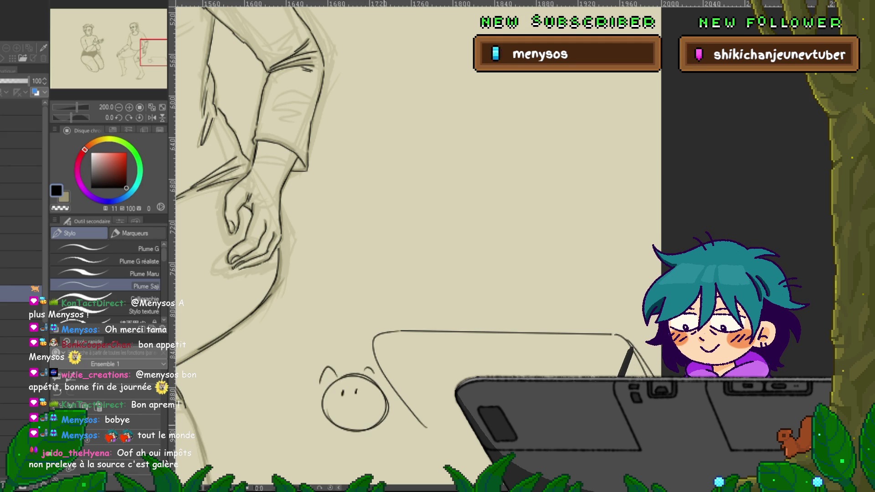
{"action": "left_click_drag", "start_coordinate": [348, 431], "coordinate": [352, 445]}
{"action": "left_click_drag", "start_coordinate": [377, 428], "coordinate": [382, 441]}
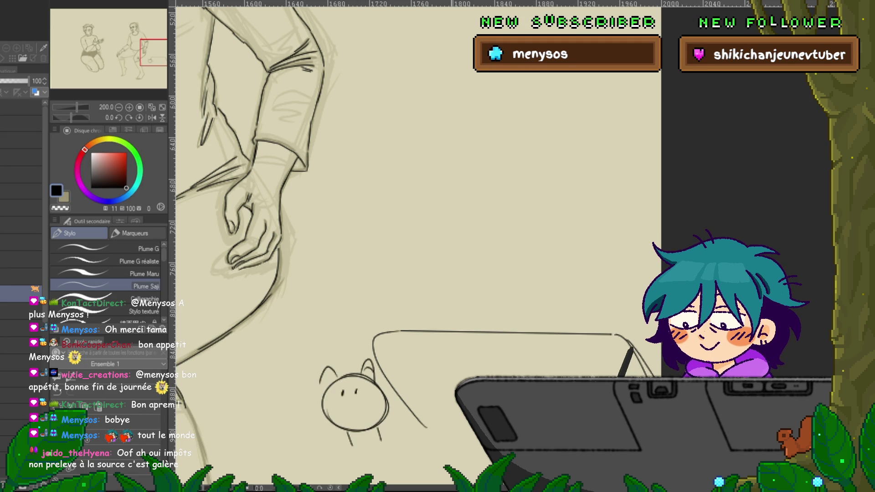
- Draw a cat peeking over the tablet with a squinting face and ears
{"action": "left_click_drag", "start_coordinate": [403, 299], "coordinate": [386, 329]}
{"action": "left_click_drag", "start_coordinate": [472, 318], "coordinate": [456, 329]}
{"action": "mouse_move", "coordinate": [392, 315]}
{"action": "left_mouse_down"}
{"action": "mouse_move", "coordinate": [454, 317]}
{"action": "mouse_move", "coordinate": [440, 321]}
{"action": "left_mouse_up"}
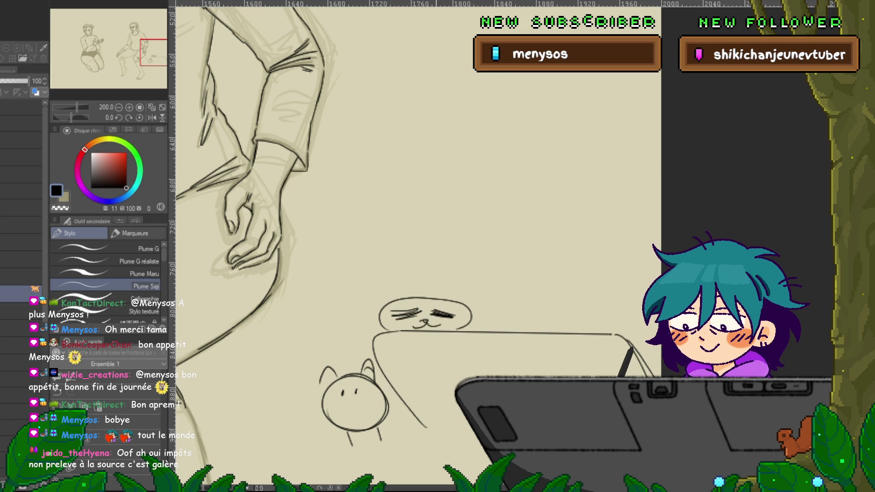
{"action": "mouse_move", "coordinate": [371, 308]}
{"action": "left_mouse_down"}
{"action": "mouse_move", "coordinate": [401, 300]}
{"action": "mouse_move", "coordinate": [479, 307]}
{"action": "left_mouse_up"}
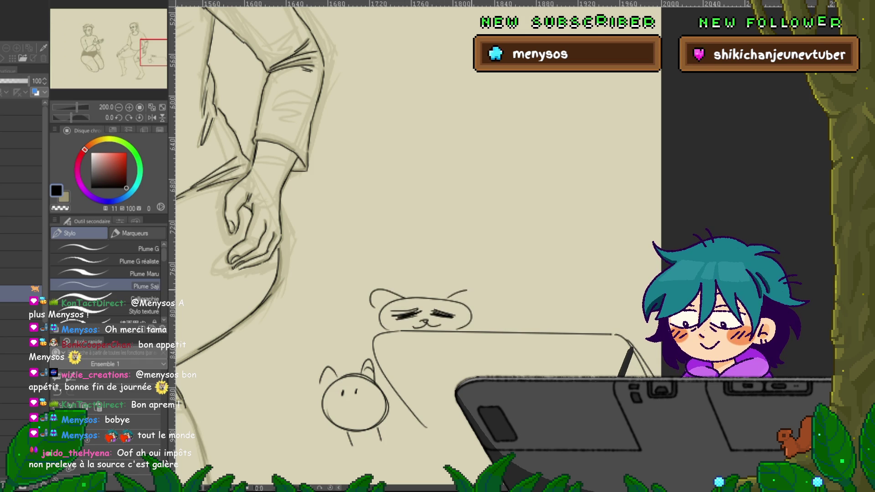
- Draw a spiral-eyed cat head with an ear at the tablet's corner
{"action": "left_click_drag", "start_coordinate": [424, 274], "coordinate": [300, 276]}
{"action": "mouse_move", "coordinate": [478, 325]}
{"action": "left_mouse_down"}
{"action": "mouse_move", "coordinate": [528, 284]}
{"action": "mouse_move", "coordinate": [489, 301]}
{"action": "mouse_move", "coordinate": [525, 293]}
{"action": "mouse_move", "coordinate": [501, 329]}
{"action": "left_mouse_up"}
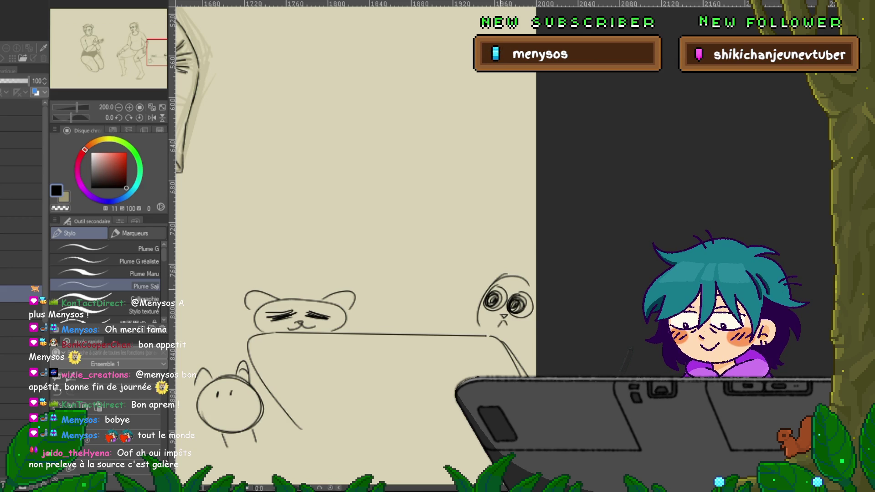
{"action": "left_click_drag", "start_coordinate": [481, 286], "coordinate": [498, 273]}
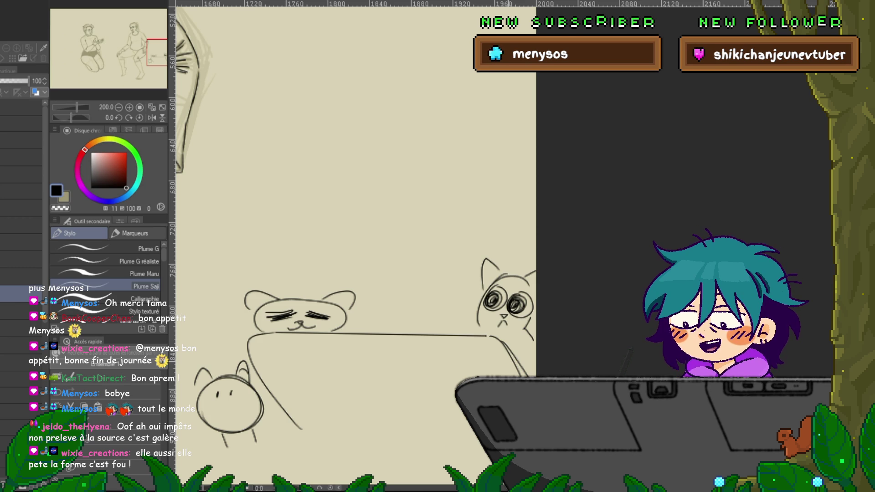
- Add a nose and mouth to the round cat
{"action": "left_click_drag", "start_coordinate": [356, 273], "coordinate": [456, 218]}
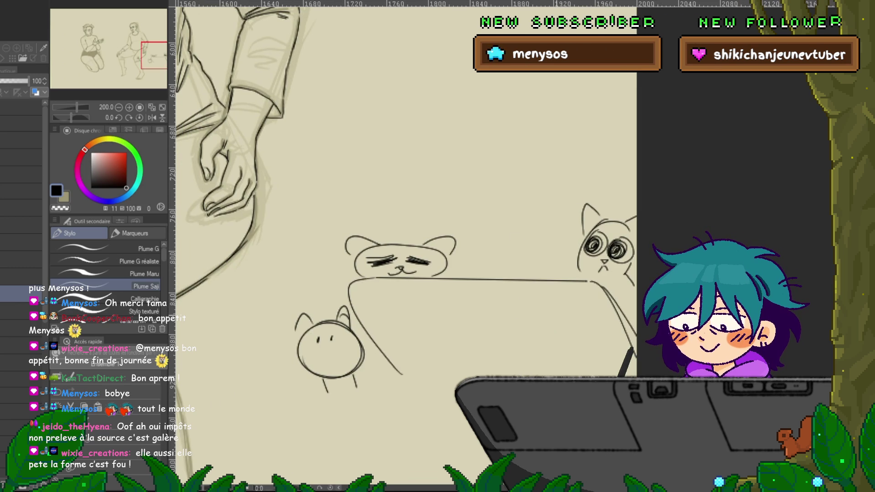
{"action": "left_click_drag", "start_coordinate": [321, 346], "coordinate": [329, 360]}
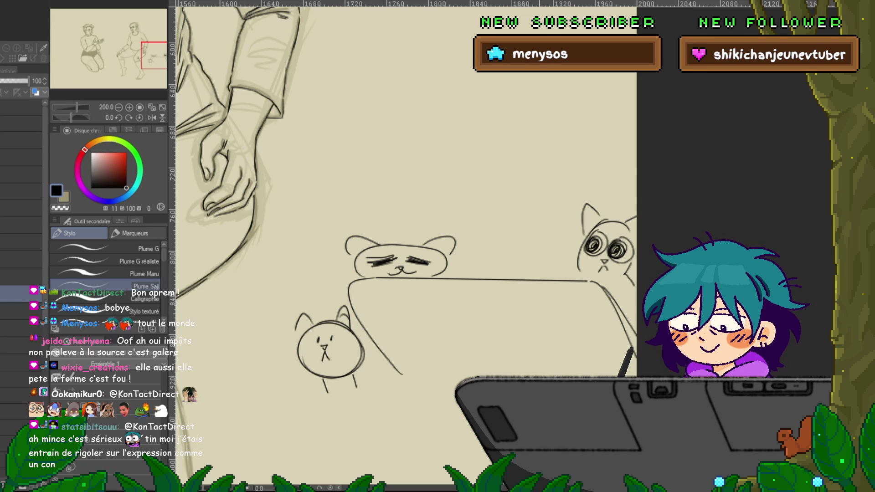
{"action": "left_click_drag", "start_coordinate": [396, 255], "coordinate": [343, 285]}
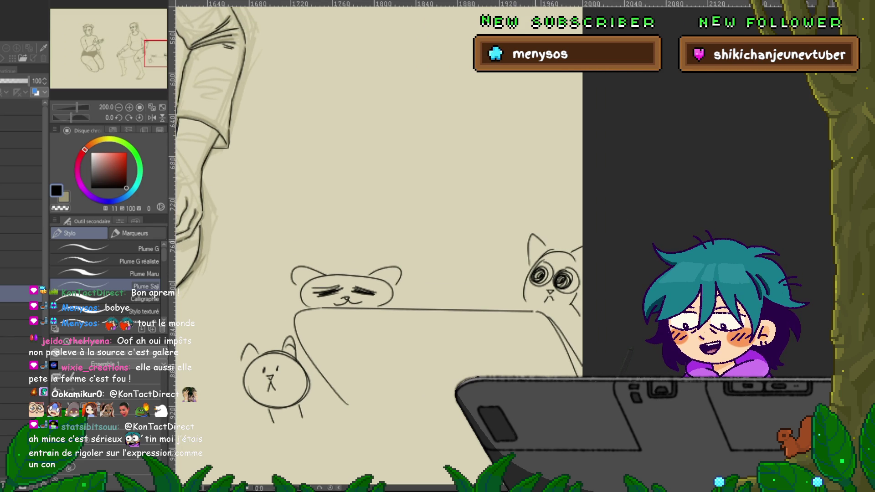
- Draw a middle cat peeking behind the tablet with eyes and ears, and start a round head on the tablet
{"action": "left_click_drag", "start_coordinate": [439, 304], "coordinate": [518, 299]}
{"action": "left_click_drag", "start_coordinate": [447, 305], "coordinate": [512, 307]}
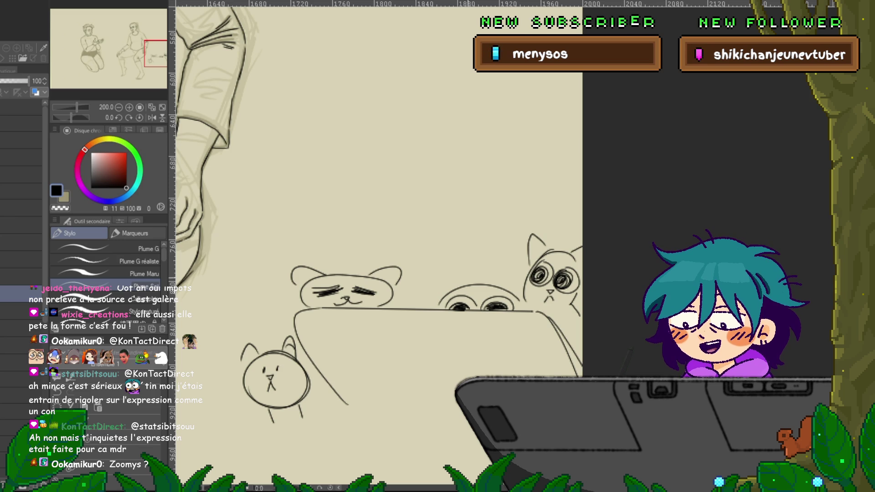
{"action": "left_click_drag", "start_coordinate": [446, 284], "coordinate": [462, 278]}
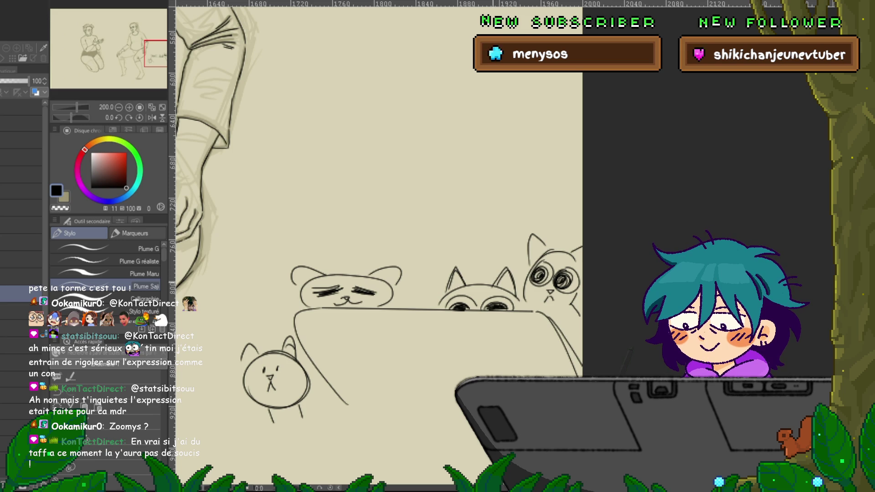
{"action": "left_click_drag", "start_coordinate": [475, 282], "coordinate": [484, 283]}
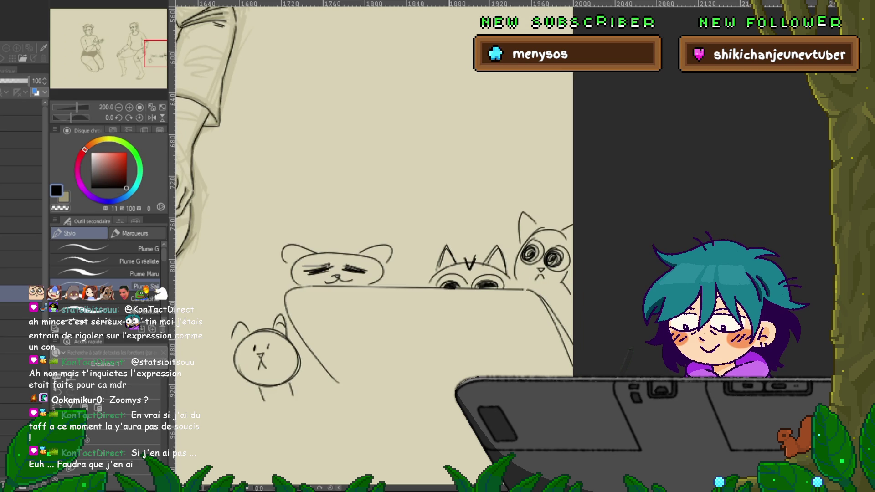
{"action": "left_click_drag", "start_coordinate": [410, 228], "coordinate": [401, 207]}
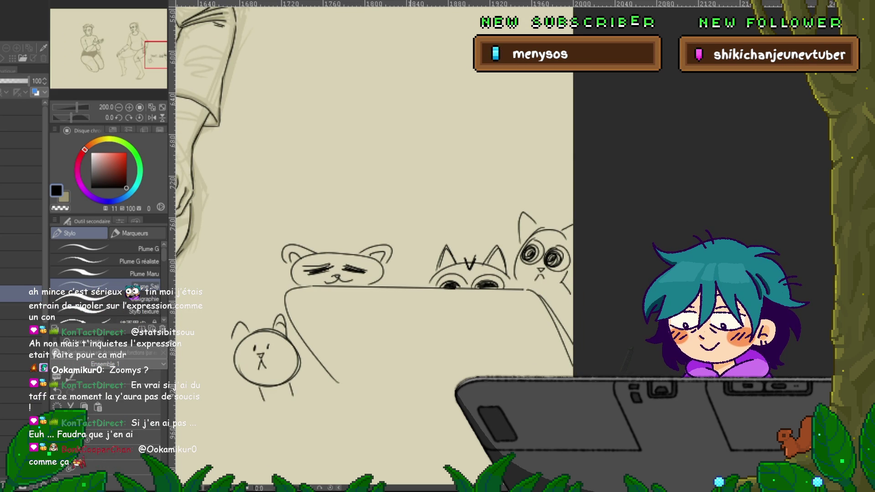
{"action": "mouse_move", "coordinate": [432, 328]}
{"action": "left_mouse_down"}
{"action": "mouse_move", "coordinate": [466, 360]}
{"action": "mouse_move", "coordinate": [391, 351]}
{"action": "left_mouse_up"}
- Give the tablet cat dark round eyes, ears, a nose and mouth
{"action": "left_click_drag", "start_coordinate": [456, 335], "coordinate": [437, 381]}
{"action": "mouse_move", "coordinate": [422, 337]}
{"action": "left_mouse_down"}
{"action": "mouse_move", "coordinate": [397, 346]}
{"action": "mouse_move", "coordinate": [428, 352]}
{"action": "mouse_move", "coordinate": [400, 341]}
{"action": "mouse_move", "coordinate": [450, 341]}
{"action": "mouse_move", "coordinate": [445, 348]}
{"action": "left_mouse_up"}
{"action": "mouse_move", "coordinate": [368, 329]}
{"action": "left_mouse_down"}
{"action": "mouse_move", "coordinate": [409, 327]}
{"action": "mouse_move", "coordinate": [387, 343]}
{"action": "left_mouse_up"}
{"action": "left_click_drag", "start_coordinate": [433, 326], "coordinate": [474, 338]}
{"action": "left_click_drag", "start_coordinate": [416, 360], "coordinate": [431, 364]}
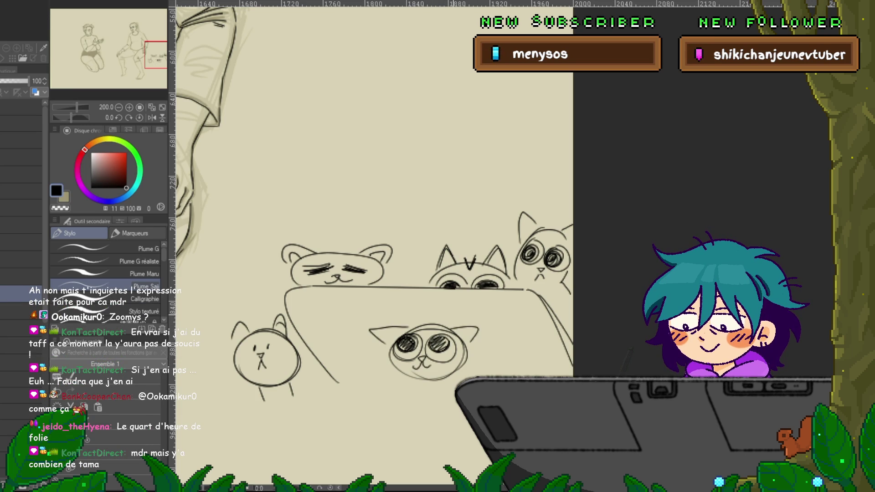
- Sketch a sleepy-faced cat head with an ear below the tablet, then return to the figure's hand
{"action": "mouse_move", "coordinate": [364, 274]}
{"action": "left_mouse_down"}
{"action": "mouse_move", "coordinate": [303, 260]}
{"action": "mouse_move", "coordinate": [402, 297]}
{"action": "left_mouse_up"}
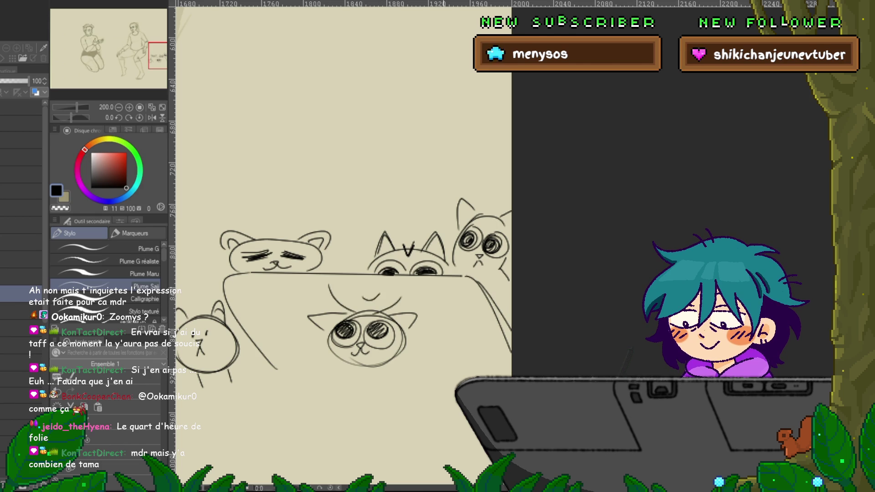
{"action": "left_click_drag", "start_coordinate": [365, 273], "coordinate": [353, 224]}
{"action": "mouse_move", "coordinate": [386, 331]}
{"action": "left_mouse_down"}
{"action": "mouse_move", "coordinate": [438, 319]}
{"action": "mouse_move", "coordinate": [408, 335]}
{"action": "mouse_move", "coordinate": [449, 355]}
{"action": "left_mouse_up"}
{"action": "mouse_move", "coordinate": [388, 344]}
{"action": "left_mouse_down"}
{"action": "mouse_move", "coordinate": [408, 336]}
{"action": "mouse_move", "coordinate": [438, 347]}
{"action": "mouse_move", "coordinate": [418, 351]}
{"action": "left_mouse_up"}
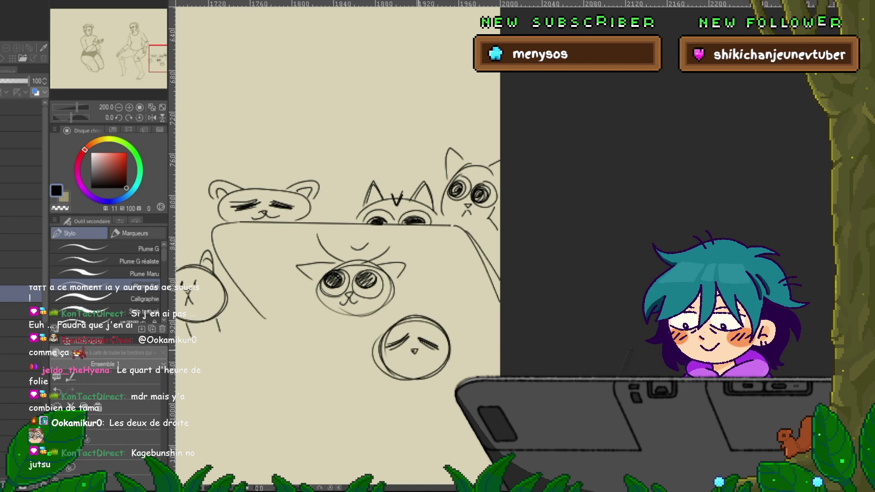
{"action": "mouse_move", "coordinate": [388, 322]}
{"action": "left_mouse_down"}
{"action": "mouse_move", "coordinate": [355, 327]}
{"action": "mouse_move", "coordinate": [449, 290]}
{"action": "left_mouse_up"}
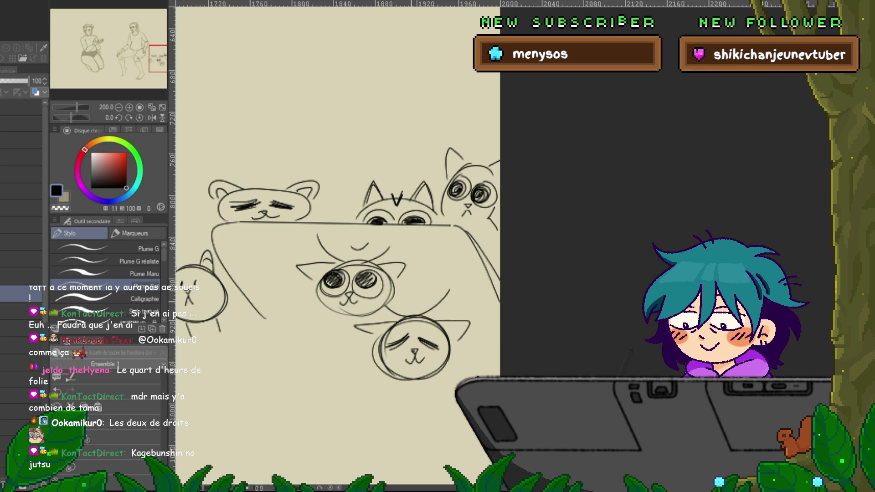
{"action": "left_click_drag", "start_coordinate": [319, 228], "coordinate": [438, 260]}
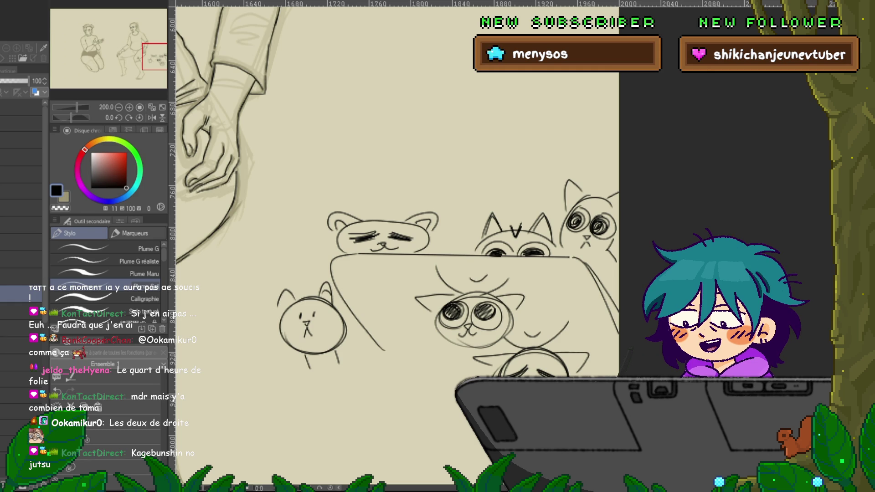
{"action": "left_click", "coordinate": [21, 208]}
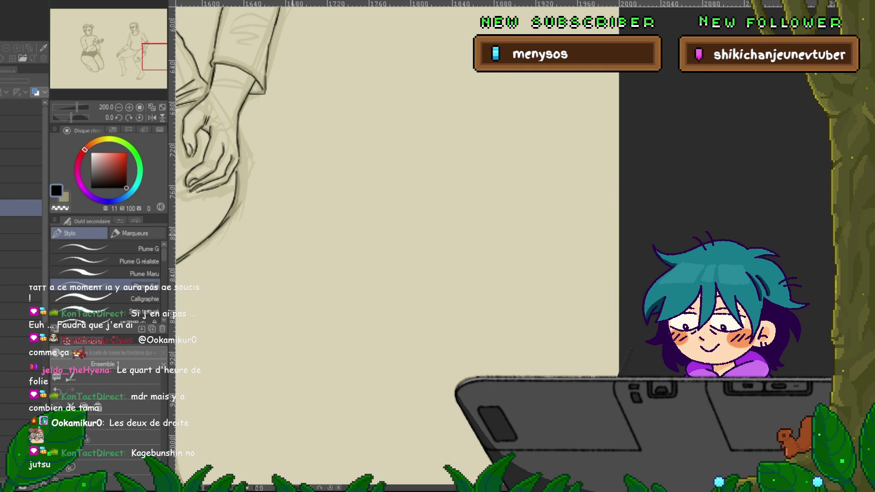
{"action": "left_click_drag", "start_coordinate": [161, 56], "coordinate": [142, 51]}
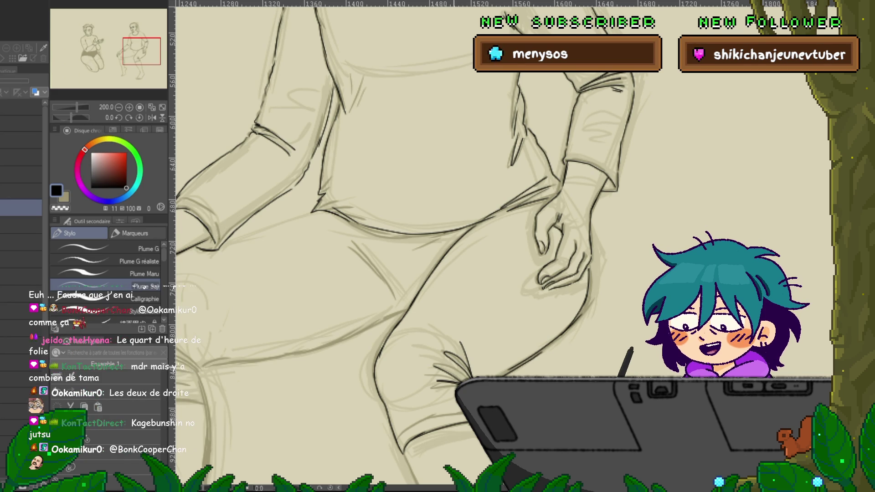
{"action": "mouse_move", "coordinate": [501, 274]}
{"action": "left_mouse_down"}
{"action": "mouse_move", "coordinate": [394, 205]}
{"action": "mouse_move", "coordinate": [313, 193]}
{"action": "left_mouse_up"}
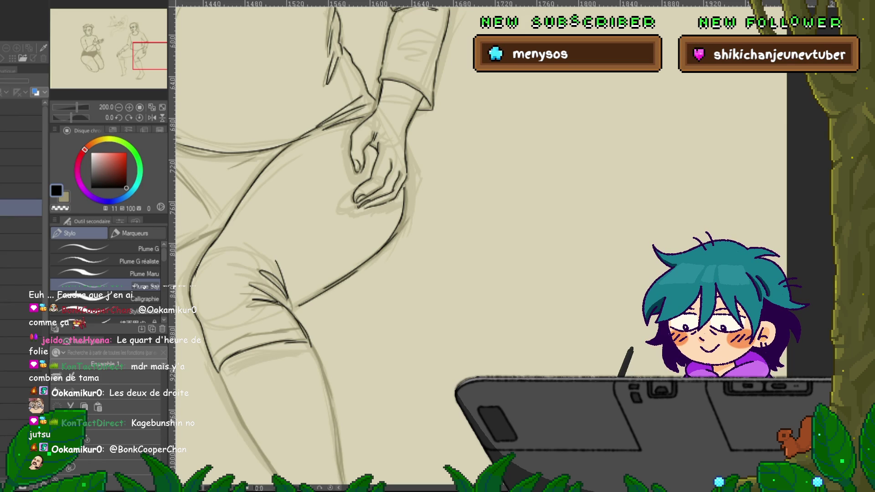
{"action": "left_click_drag", "start_coordinate": [410, 273], "coordinate": [242, 239]}
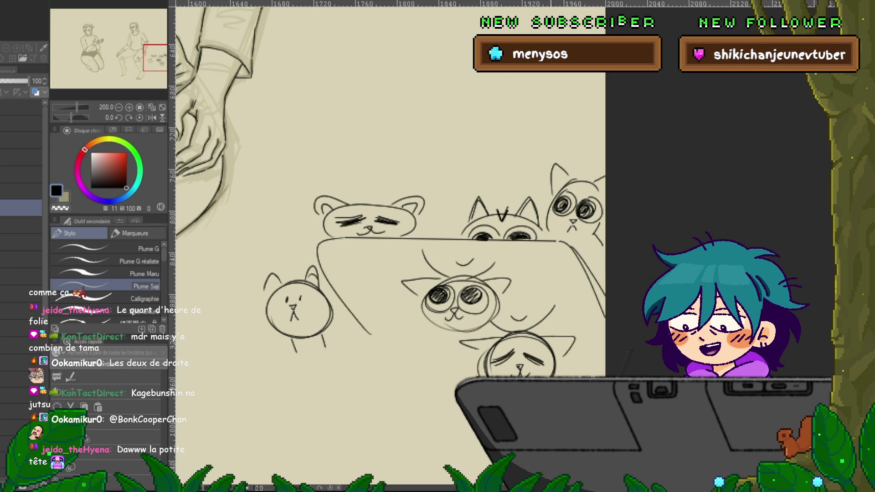
- Give the bottom cat a second leg, a refined ear edge and whiskers, undoing a stray body arc
{"action": "left_click_drag", "start_coordinate": [392, 247], "coordinate": [372, 221]}
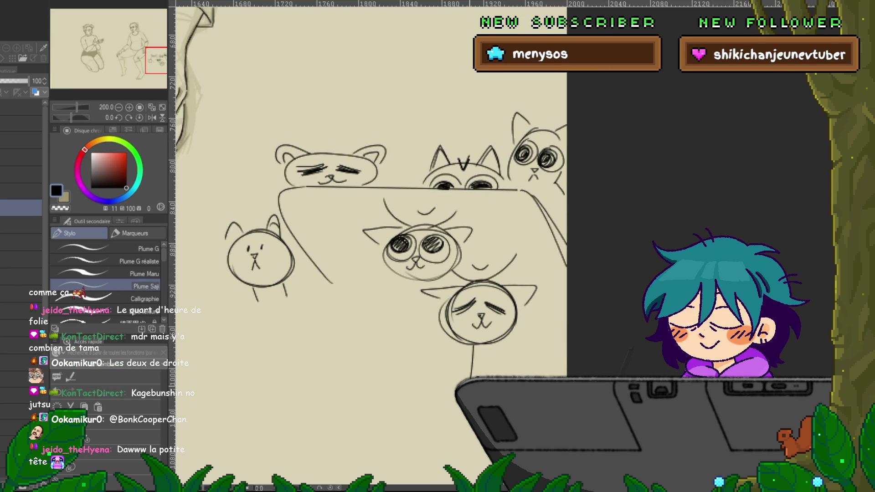
{"action": "left_click_drag", "start_coordinate": [469, 346], "coordinate": [471, 379]}
{"action": "left_click_drag", "start_coordinate": [392, 246], "coordinate": [356, 236]}
{"action": "mouse_move", "coordinate": [478, 248]}
{"action": "left_mouse_down"}
{"action": "mouse_move", "coordinate": [403, 390]}
{"action": "mouse_move", "coordinate": [398, 276]}
{"action": "left_mouse_up"}
{"action": "key", "text": "ctrl+z"}
{"action": "key", "text": "ctrl+z"}
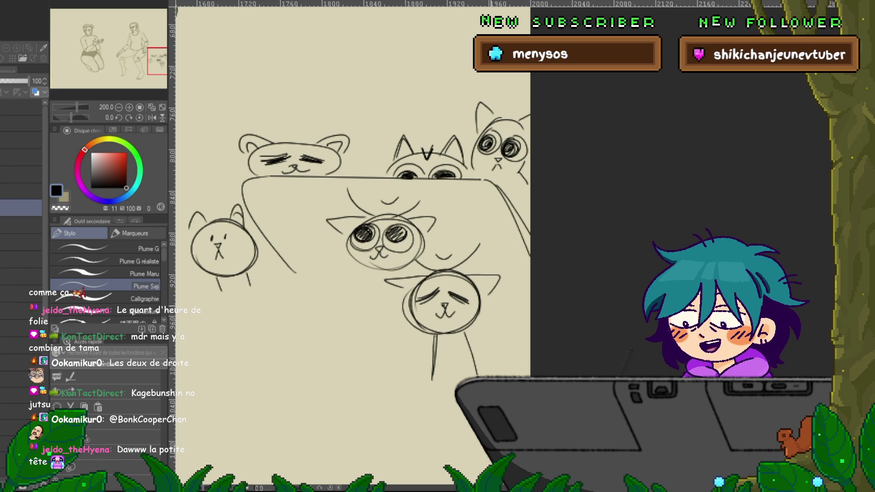
{"action": "left_click_drag", "start_coordinate": [416, 279], "coordinate": [382, 282]}
{"action": "left_click_drag", "start_coordinate": [476, 305], "coordinate": [500, 299]}
{"action": "left_click_drag", "start_coordinate": [474, 309], "coordinate": [500, 313]}
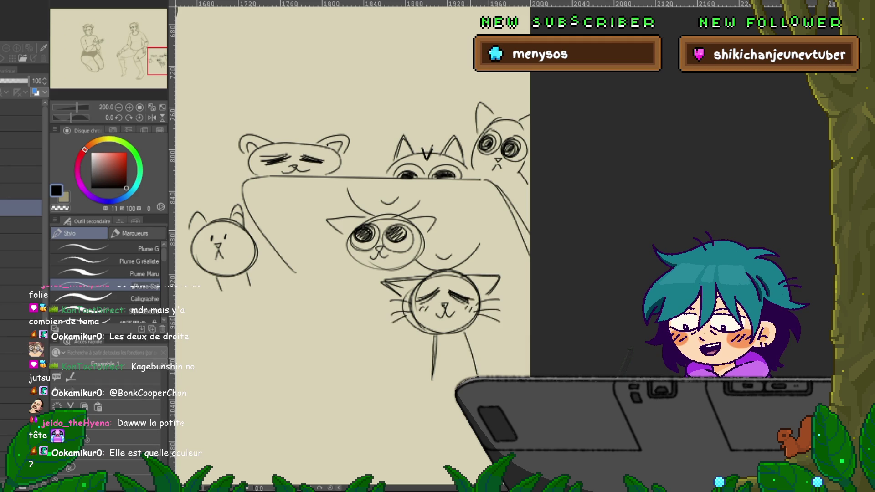
- Darken the big-eyed cat's head outline and extend its right ear
{"action": "left_click_drag", "start_coordinate": [354, 258], "coordinate": [407, 263]}
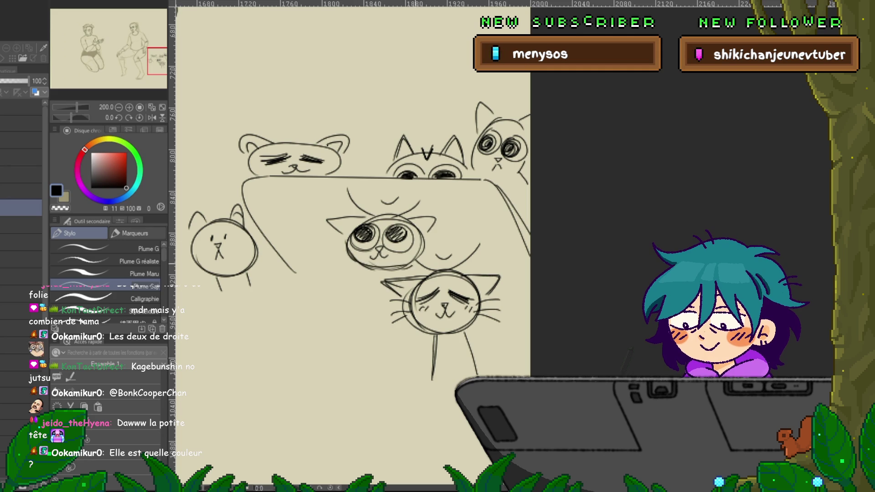
{"action": "left_click_drag", "start_coordinate": [409, 218], "coordinate": [426, 235]}
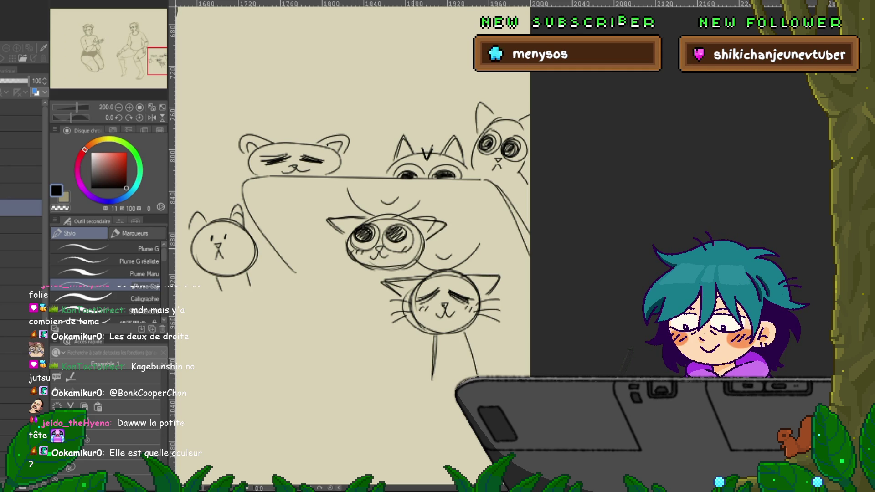
{"action": "left_click_drag", "start_coordinate": [355, 228], "coordinate": [459, 287]}
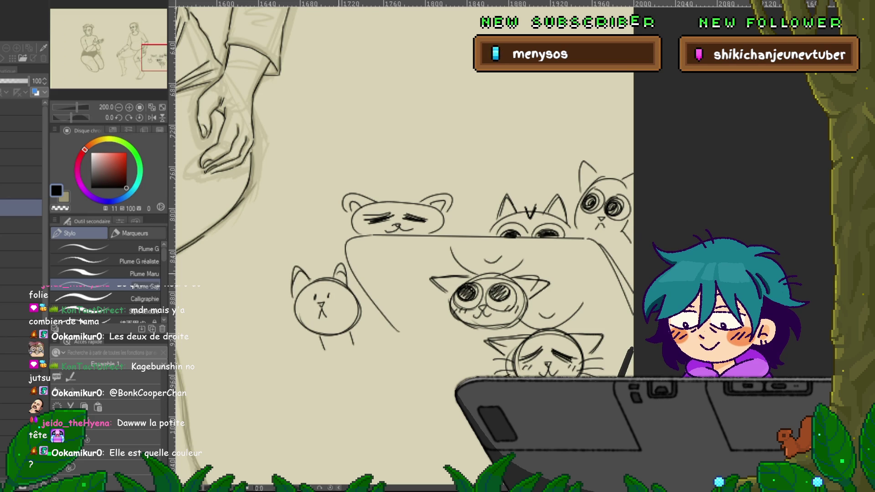
{"action": "left_click_drag", "start_coordinate": [401, 228], "coordinate": [543, 189]}
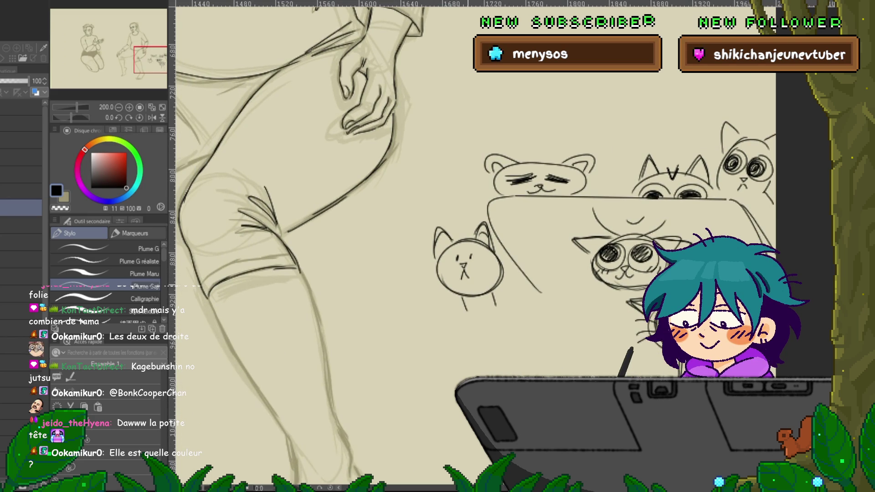
{"action": "left_click_drag", "start_coordinate": [469, 268], "coordinate": [421, 205]}
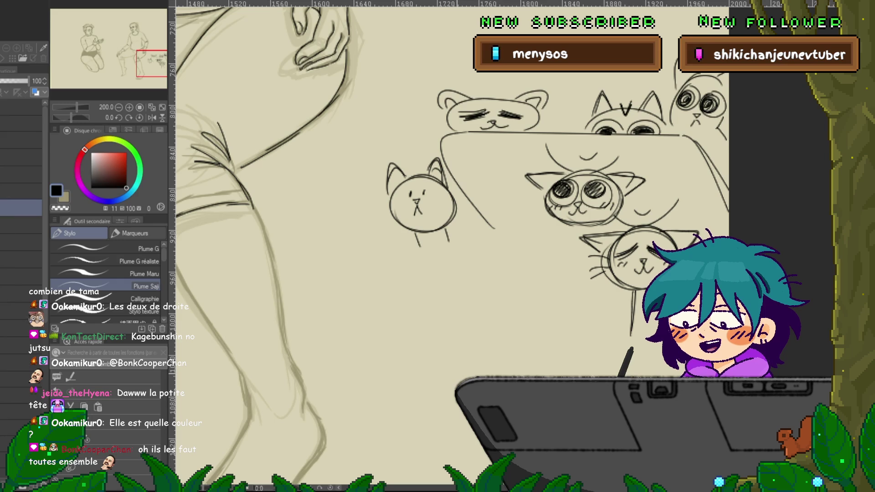
{"action": "left_click_drag", "start_coordinate": [455, 228], "coordinate": [422, 191]}
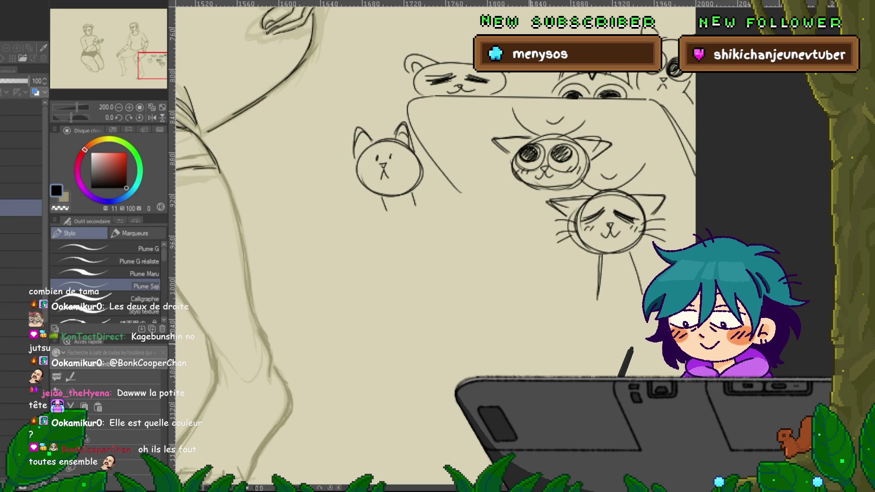
{"action": "left_click_drag", "start_coordinate": [456, 228], "coordinate": [397, 223]}
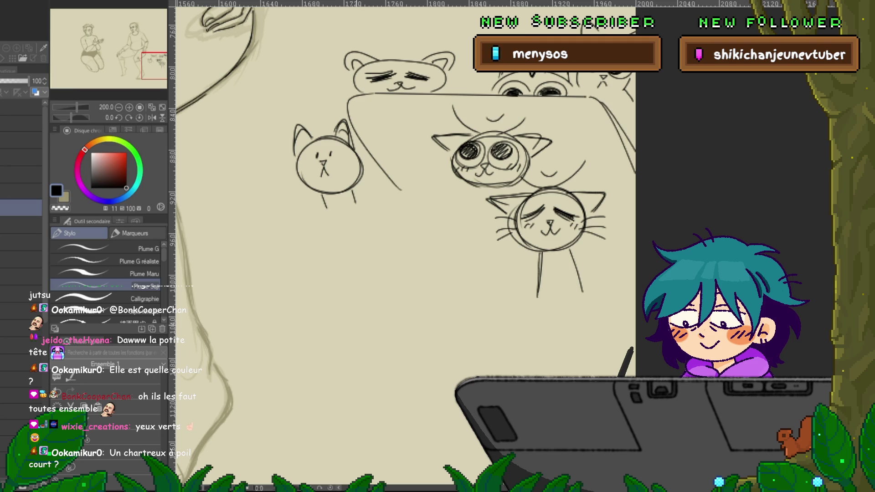
- Sketch the crouching cat's head and body outline with dark hatched eyes and pointed ears
{"action": "left_click_drag", "start_coordinate": [384, 321], "coordinate": [382, 313]}
{"action": "left_click_drag", "start_coordinate": [439, 270], "coordinate": [403, 314]}
{"action": "left_click_drag", "start_coordinate": [466, 266], "coordinate": [492, 286]}
{"action": "left_click_drag", "start_coordinate": [507, 301], "coordinate": [489, 354]}
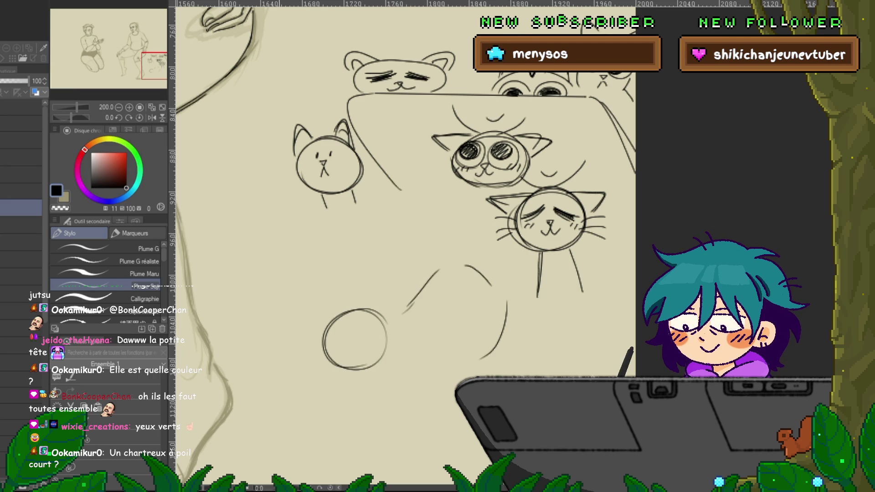
{"action": "mouse_move", "coordinate": [339, 322]}
{"action": "left_mouse_down"}
{"action": "mouse_move", "coordinate": [341, 346]}
{"action": "mouse_move", "coordinate": [382, 346]}
{"action": "mouse_move", "coordinate": [366, 346]}
{"action": "left_mouse_up"}
{"action": "mouse_move", "coordinate": [371, 328]}
{"action": "left_mouse_down"}
{"action": "mouse_move", "coordinate": [371, 345]}
{"action": "mouse_move", "coordinate": [360, 338]}
{"action": "mouse_move", "coordinate": [352, 352]}
{"action": "left_mouse_up"}
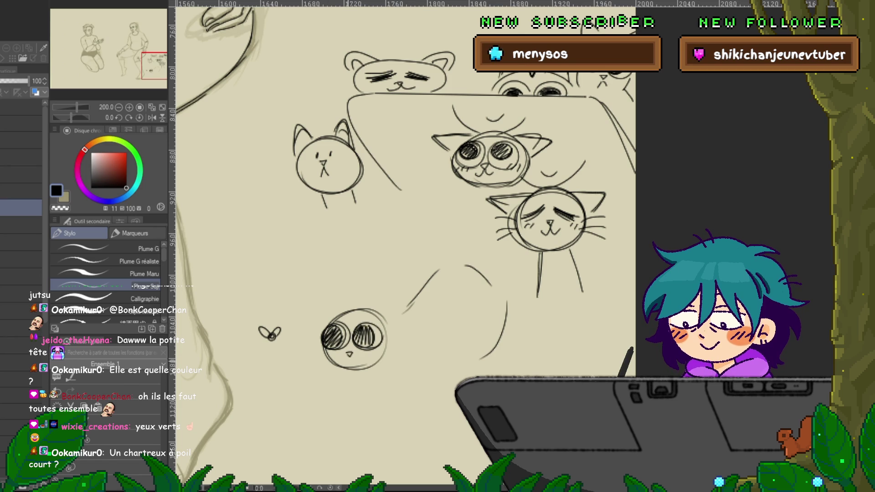
{"action": "left_click_drag", "start_coordinate": [323, 321], "coordinate": [381, 310]}
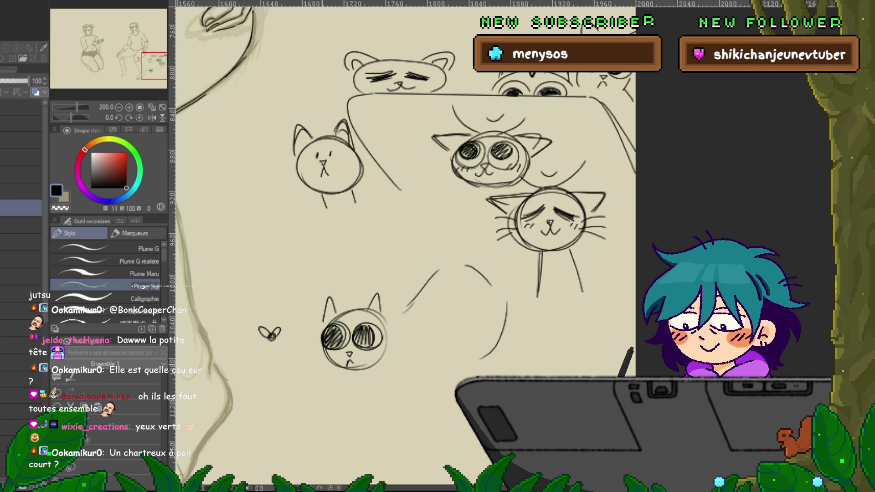
- Add the crouching cat's front paw, curled tail, belly, taller left ear and back paw
{"action": "mouse_move", "coordinate": [298, 366]}
{"action": "left_mouse_down"}
{"action": "mouse_move", "coordinate": [386, 374]}
{"action": "mouse_move", "coordinate": [405, 363]}
{"action": "left_mouse_up"}
{"action": "left_click_drag", "start_coordinate": [382, 312], "coordinate": [413, 314]}
{"action": "mouse_move", "coordinate": [506, 309]}
{"action": "left_mouse_down"}
{"action": "mouse_move", "coordinate": [549, 326]}
{"action": "mouse_move", "coordinate": [495, 349]}
{"action": "left_mouse_up"}
{"action": "left_click_drag", "start_coordinate": [405, 364], "coordinate": [446, 338]}
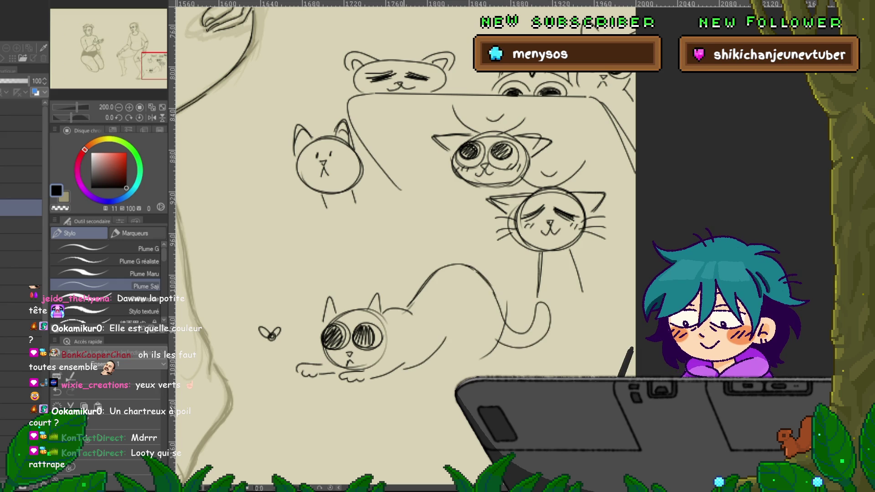
{"action": "left_click_drag", "start_coordinate": [321, 321], "coordinate": [339, 314]}
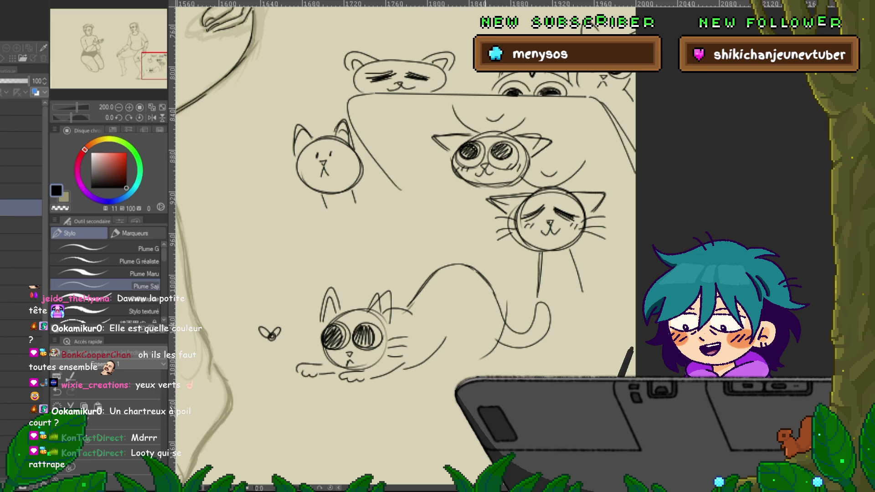
{"action": "left_click_drag", "start_coordinate": [455, 301], "coordinate": [452, 321]}
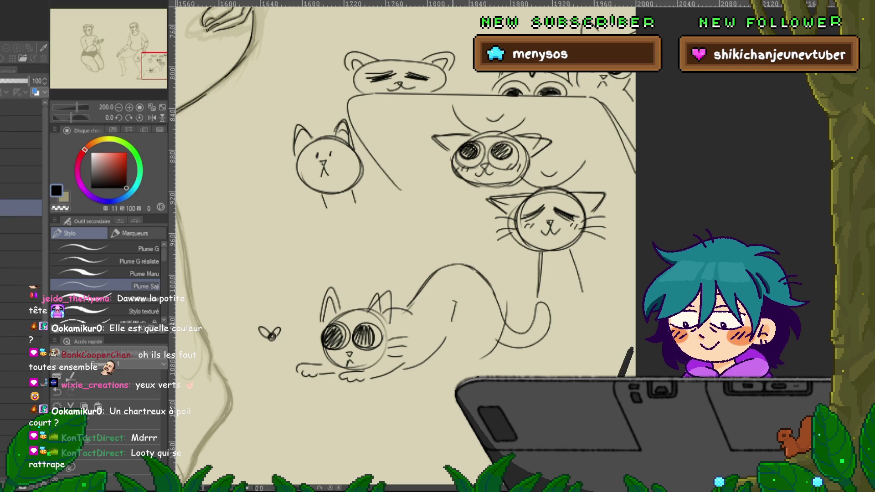
{"action": "left_click_drag", "start_coordinate": [442, 364], "coordinate": [455, 361]}
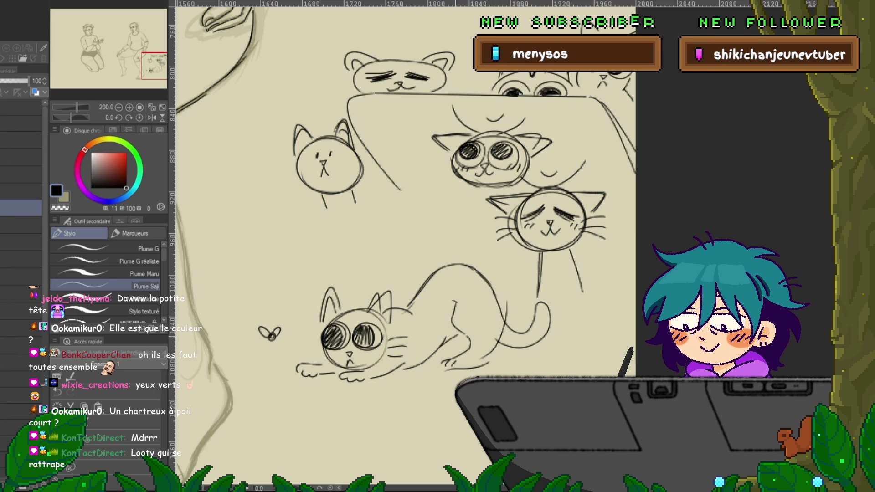
{"action": "left_click_drag", "start_coordinate": [400, 370], "coordinate": [413, 358]}
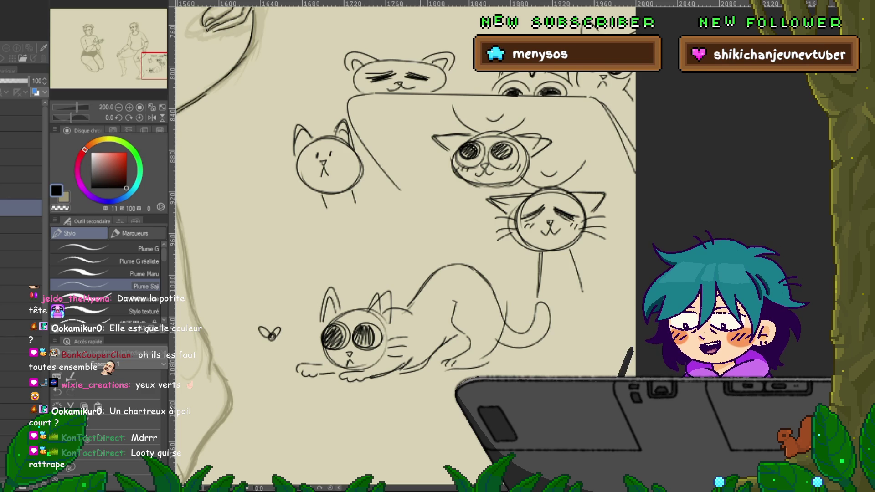
{"action": "left_click_drag", "start_coordinate": [364, 228], "coordinate": [408, 196]}
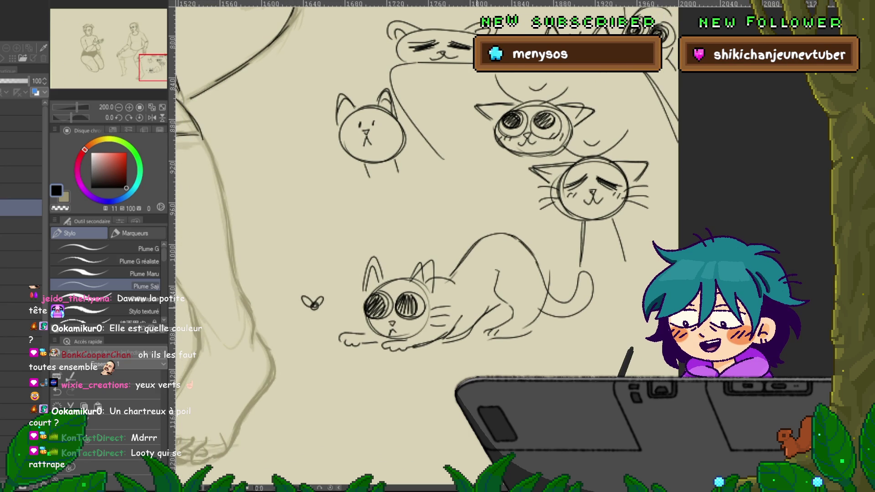
- Ink the crouching cat's front paw
{"action": "left_click_drag", "start_coordinate": [383, 347], "coordinate": [473, 325]}
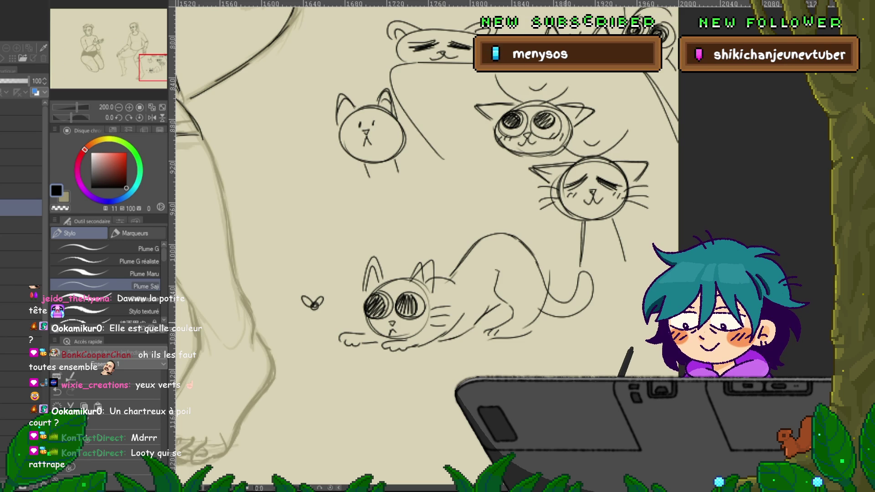
{"action": "left_click_drag", "start_coordinate": [312, 304], "coordinate": [366, 309]}
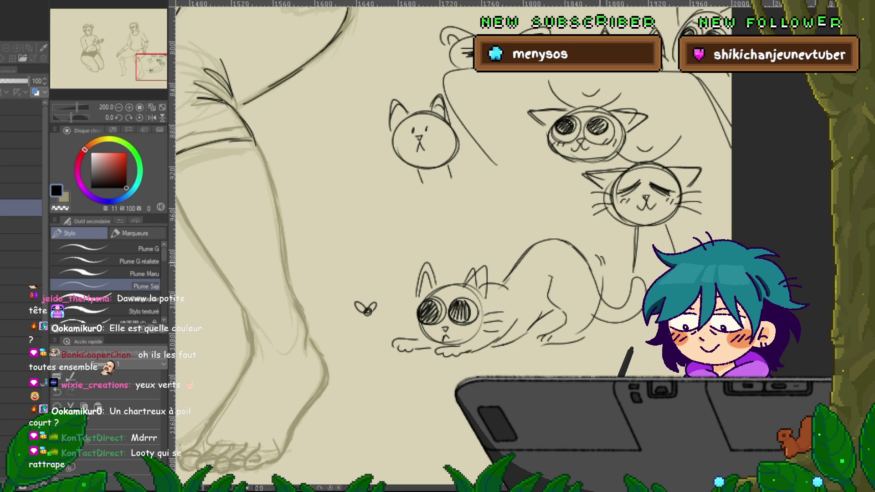
{"action": "left_click_drag", "start_coordinate": [366, 308], "coordinate": [209, 474]}
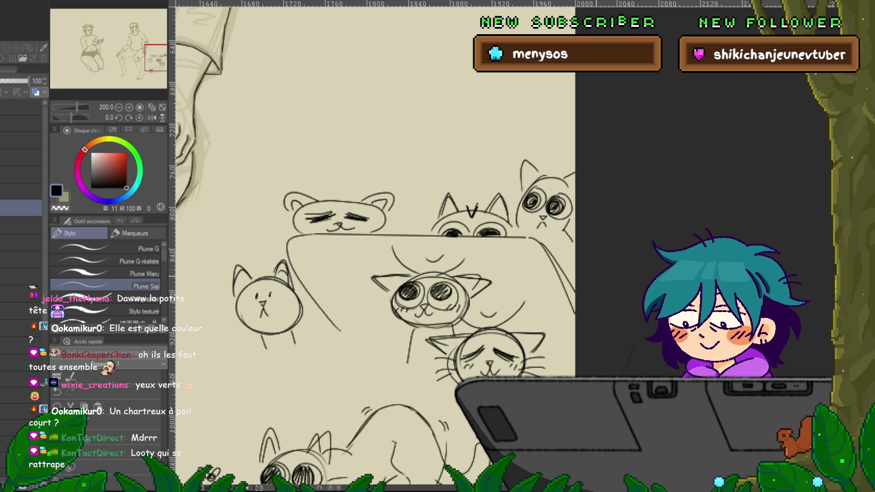
{"action": "mouse_move", "coordinate": [210, 474]}
{"action": "left_mouse_down"}
{"action": "mouse_move", "coordinate": [194, 442]}
{"action": "mouse_move", "coordinate": [230, 490]}
{"action": "left_mouse_up"}
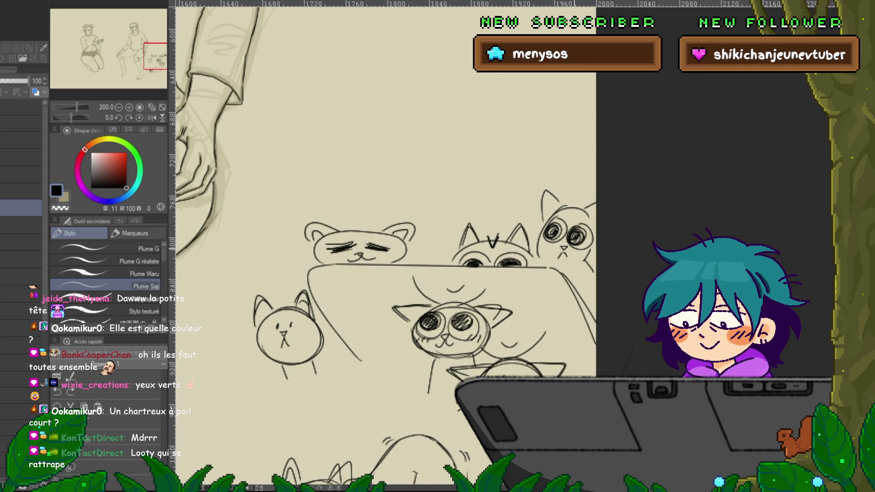
- Sketch a new round head with half-closed eyelids in the space above the cats
{"action": "left_click_drag", "start_coordinate": [319, 228], "coordinate": [306, 347]}
{"action": "mouse_move", "coordinate": [487, 194]}
{"action": "left_mouse_down"}
{"action": "mouse_move", "coordinate": [523, 228]}
{"action": "mouse_move", "coordinate": [515, 246]}
{"action": "mouse_move", "coordinate": [511, 193]}
{"action": "left_mouse_up"}
{"action": "mouse_move", "coordinate": [466, 208]}
{"action": "left_mouse_down"}
{"action": "mouse_move", "coordinate": [487, 224]}
{"action": "mouse_move", "coordinate": [533, 218]}
{"action": "left_mouse_up"}
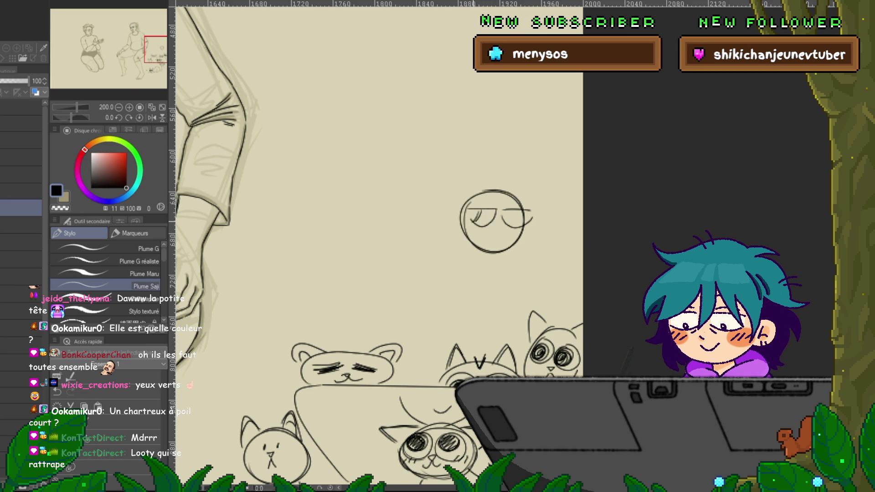
- Add a pupil, two ears, a small mouth, a forehead stripe and a body to the round head
{"action": "left_click_drag", "start_coordinate": [471, 215], "coordinate": [477, 221]}
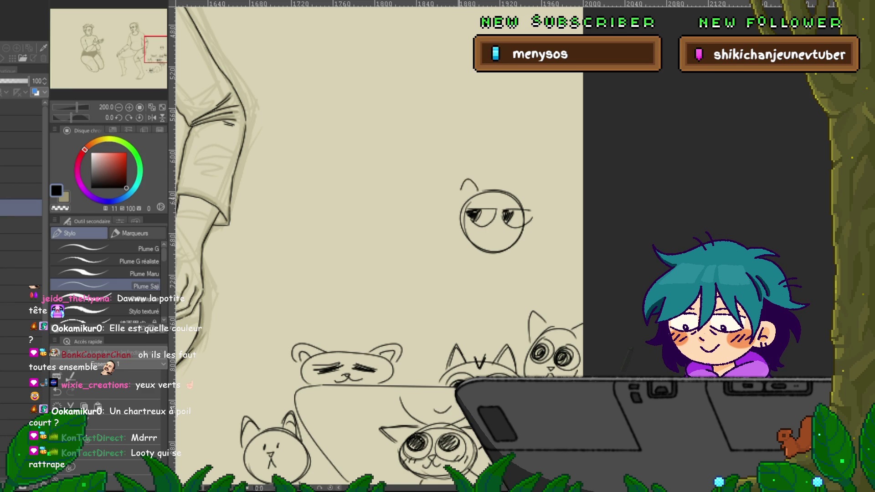
{"action": "left_click_drag", "start_coordinate": [462, 200], "coordinate": [481, 189]}
{"action": "left_click_drag", "start_coordinate": [503, 189], "coordinate": [524, 201]}
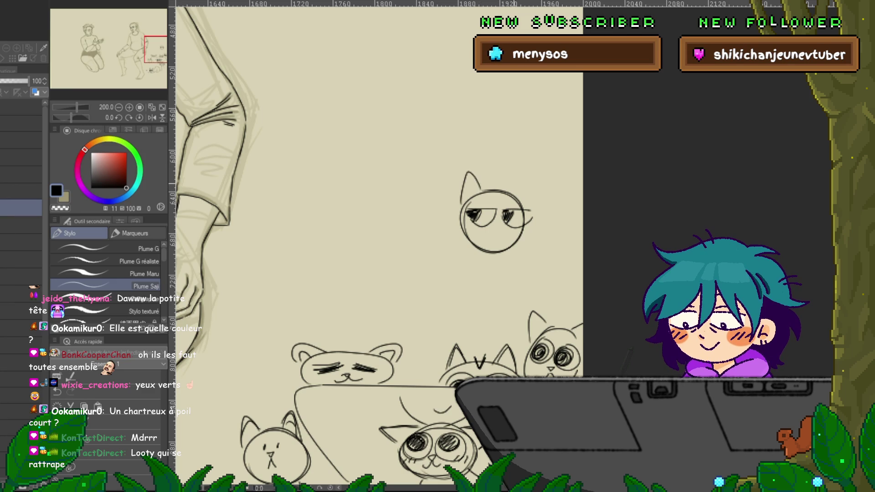
{"action": "mouse_move", "coordinate": [495, 245]}
{"action": "left_mouse_down"}
{"action": "mouse_move", "coordinate": [502, 233]}
{"action": "mouse_move", "coordinate": [449, 225]}
{"action": "left_mouse_up"}
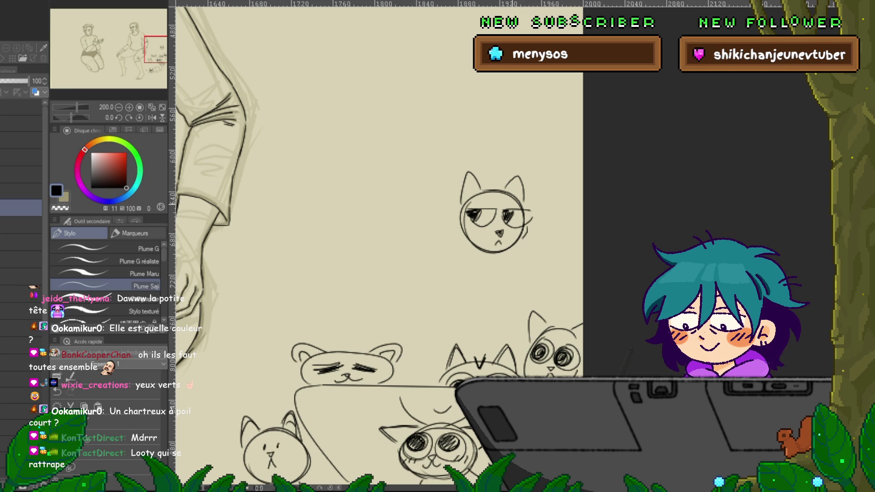
{"action": "left_click_drag", "start_coordinate": [489, 187], "coordinate": [504, 183]}
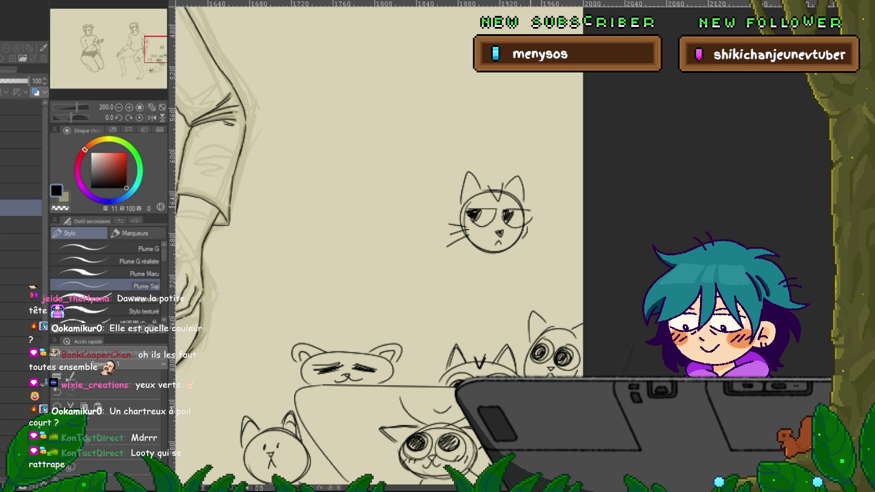
{"action": "left_click_drag", "start_coordinate": [504, 258], "coordinate": [509, 286]}
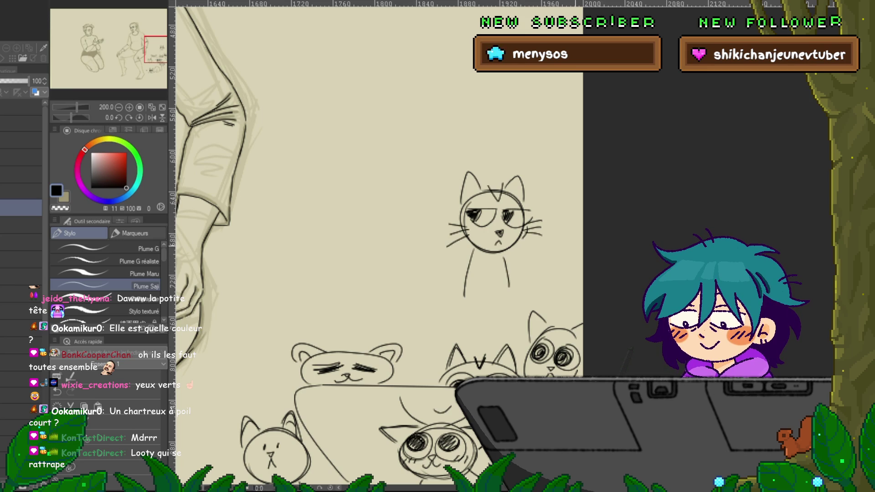
{"action": "scroll", "coordinate": [378, 246], "scroll_direction": "down", "scroll_amount": 4}
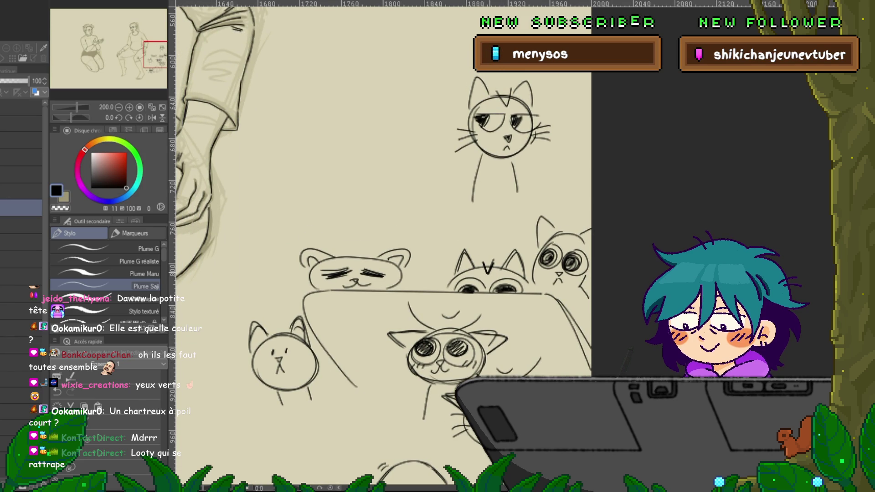
{"action": "scroll", "coordinate": [387, 246], "scroll_direction": "up", "scroll_amount": 4}
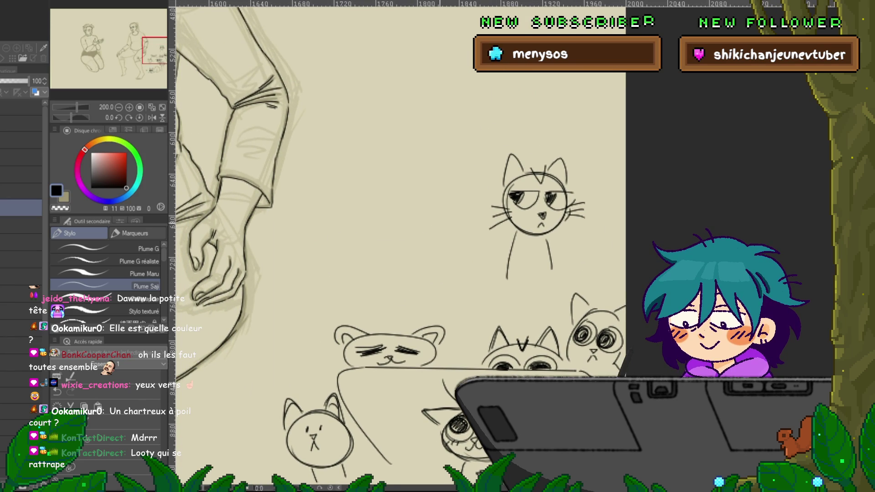
- Sketch a round head left of the grumpy cat with a closed eye and face details
{"action": "scroll", "coordinate": [378, 247], "scroll_direction": "up", "scroll_amount": 5}
{"action": "left_click_drag", "start_coordinate": [427, 236], "coordinate": [452, 275]}
{"action": "left_click_drag", "start_coordinate": [415, 301], "coordinate": [426, 235]}
{"action": "left_click_drag", "start_coordinate": [452, 274], "coordinate": [416, 301]}
{"action": "left_click_drag", "start_coordinate": [444, 243], "coordinate": [422, 303]}
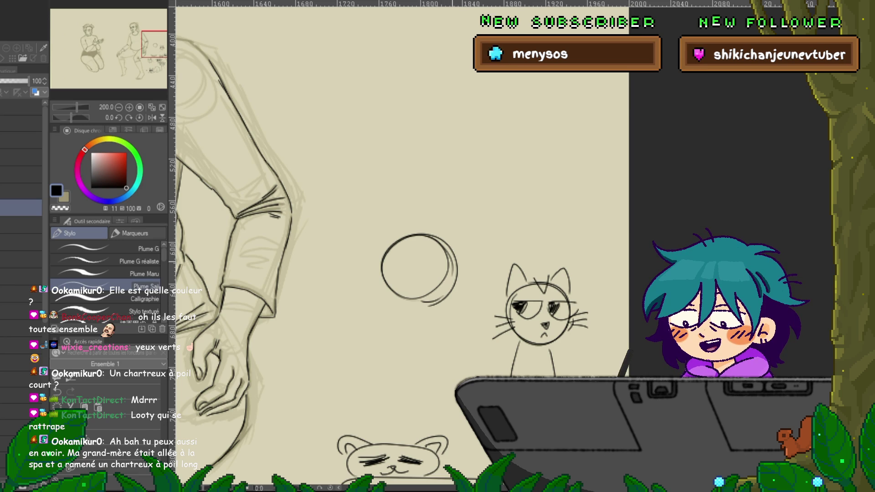
{"action": "left_click_drag", "start_coordinate": [365, 228], "coordinate": [351, 271]}
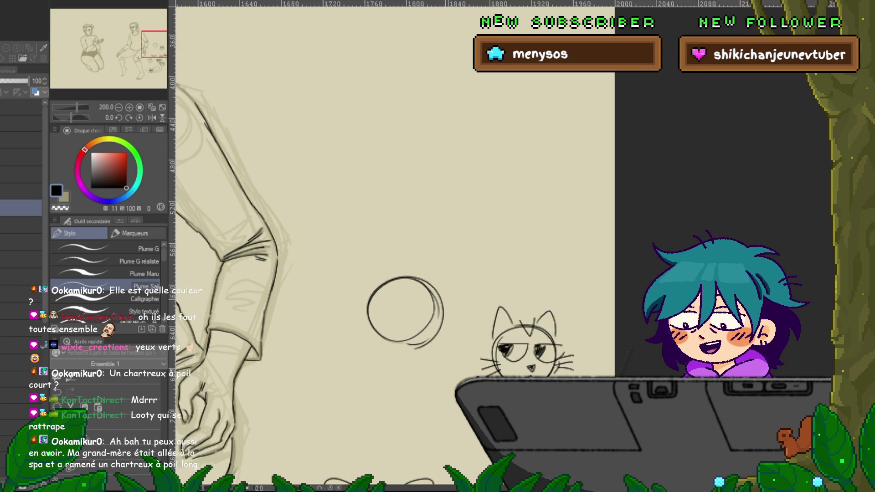
{"action": "mouse_move", "coordinate": [397, 300]}
{"action": "left_mouse_down"}
{"action": "mouse_move", "coordinate": [438, 318]}
{"action": "mouse_move", "coordinate": [420, 325]}
{"action": "left_mouse_up"}
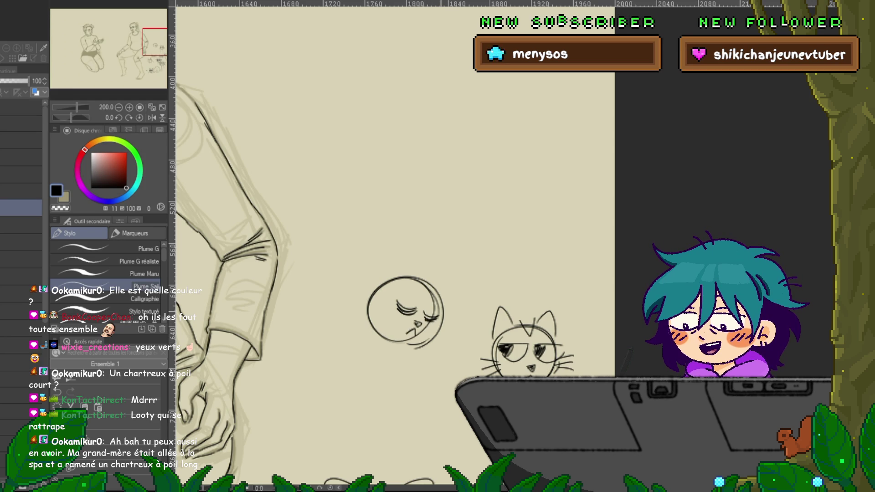
- Add a raised paw, ears, back and belly to the lying cat, undoing a stray stroke
{"action": "left_click_drag", "start_coordinate": [433, 345], "coordinate": [453, 332]}
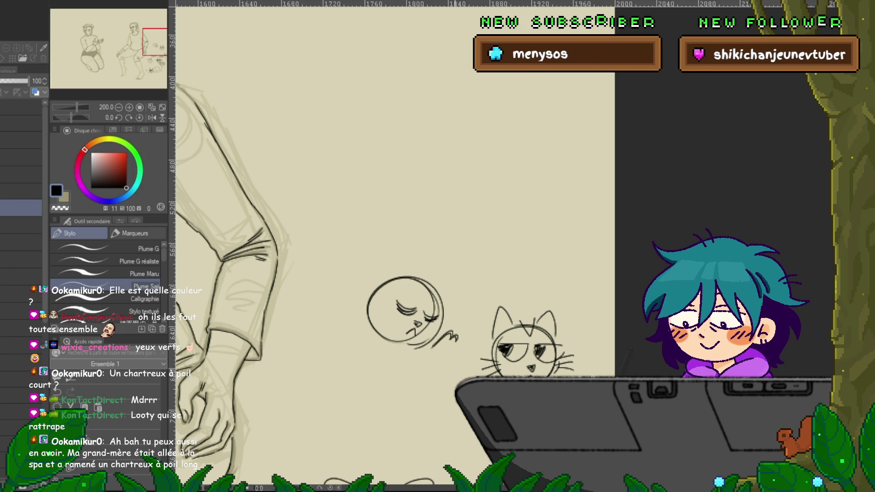
{"action": "left_click_drag", "start_coordinate": [457, 345], "coordinate": [420, 373]}
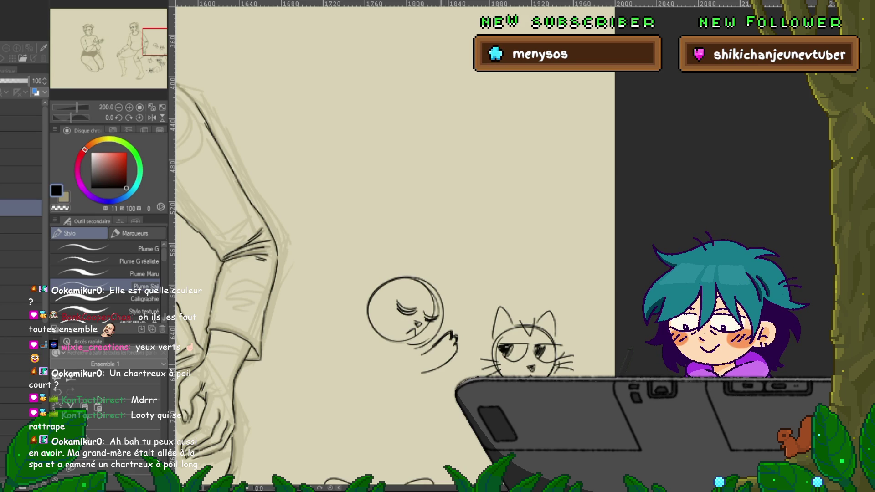
{"action": "mouse_move", "coordinate": [376, 276]}
{"action": "left_mouse_down"}
{"action": "mouse_move", "coordinate": [408, 274]}
{"action": "mouse_move", "coordinate": [457, 295]}
{"action": "left_mouse_up"}
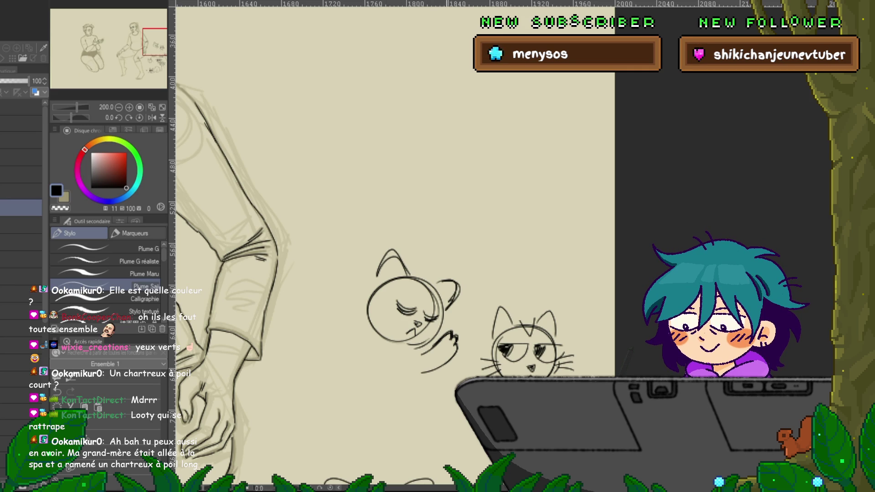
{"action": "left_click_drag", "start_coordinate": [451, 319], "coordinate": [459, 332]}
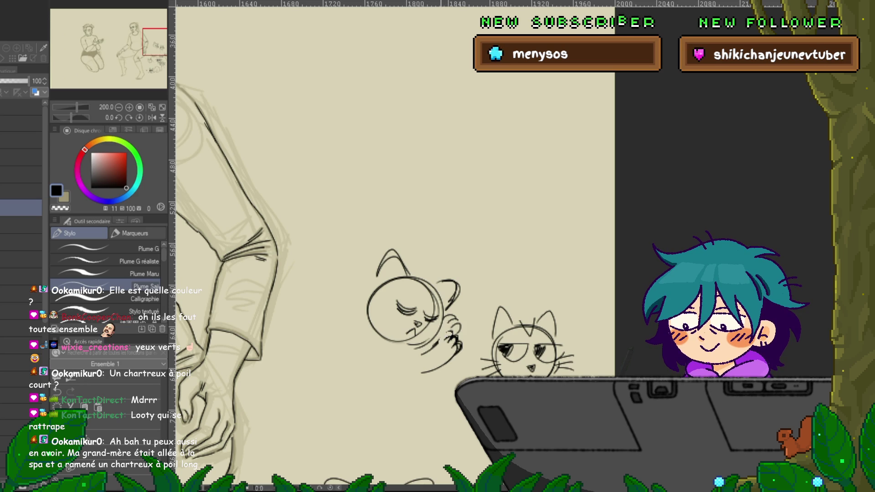
{"action": "key", "text": "ctrl+z"}
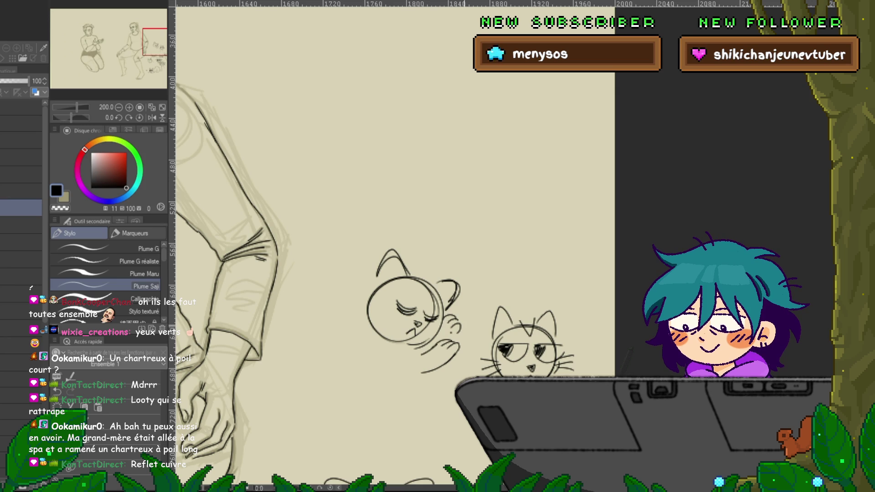
{"action": "left_click_drag", "start_coordinate": [318, 365], "coordinate": [367, 319]}
{"action": "left_click_drag", "start_coordinate": [455, 363], "coordinate": [414, 380]}
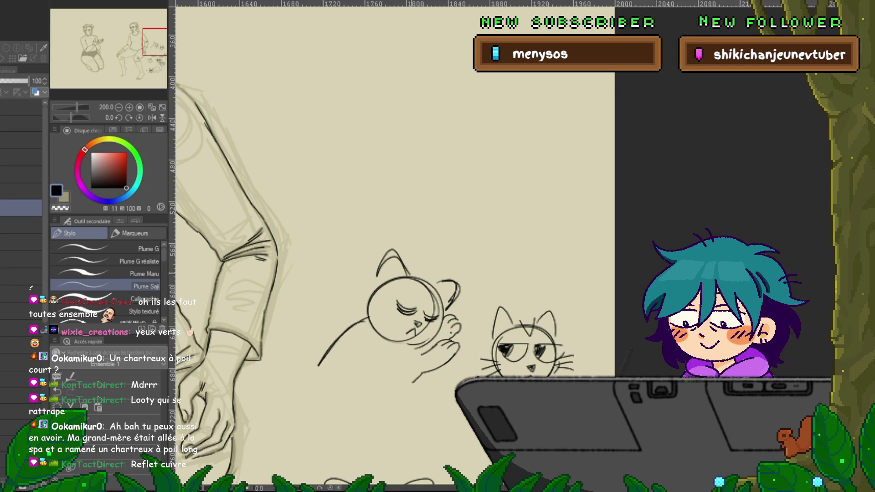
{"action": "left_click_drag", "start_coordinate": [382, 284], "coordinate": [398, 267]}
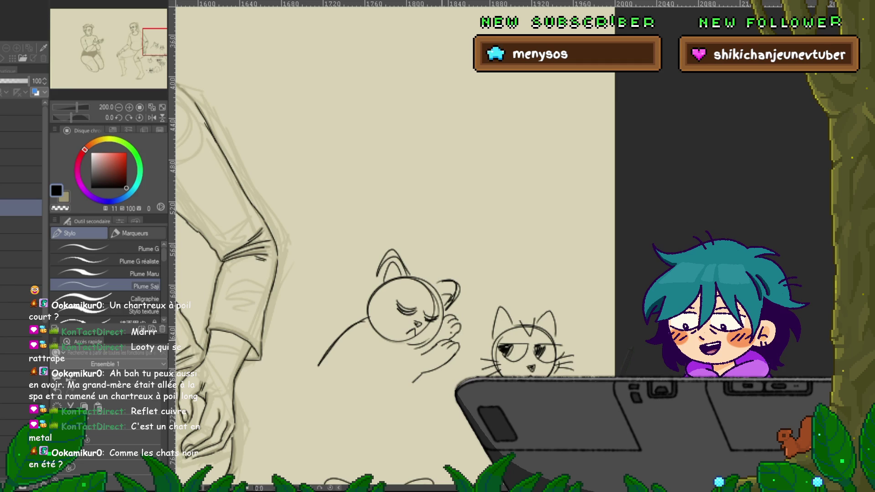
{"action": "scroll", "coordinate": [392, 246], "scroll_direction": "down", "scroll_amount": 10}
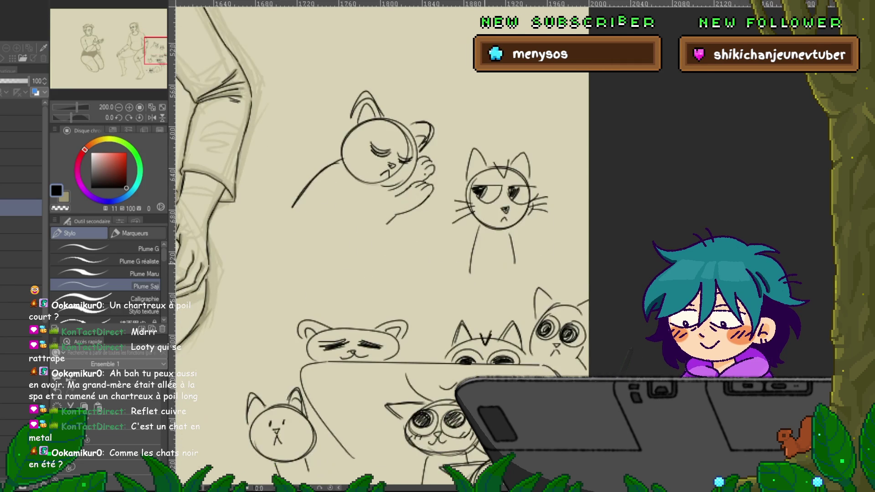
- On the ink layer, trace the lower leg's outer contour and the heel and toe line
{"action": "scroll", "coordinate": [392, 246], "scroll_direction": "down", "scroll_amount": 3}
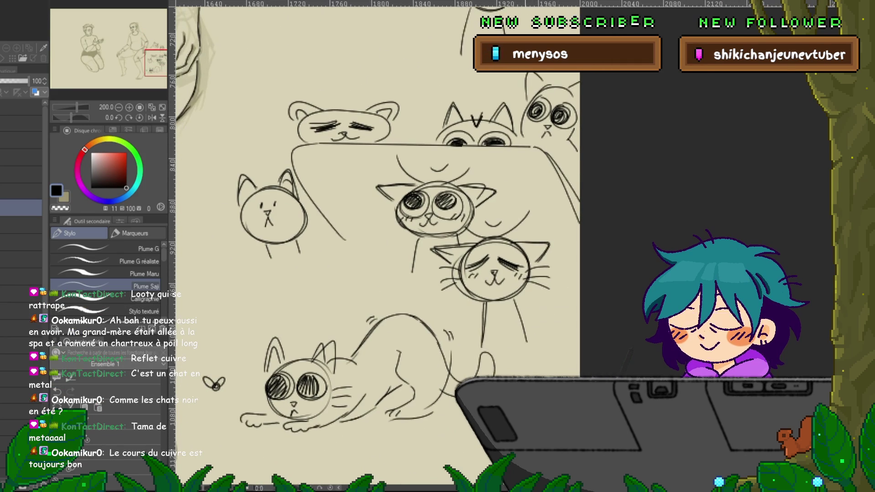
{"action": "scroll", "coordinate": [392, 247], "scroll_direction": "up", "scroll_amount": 3}
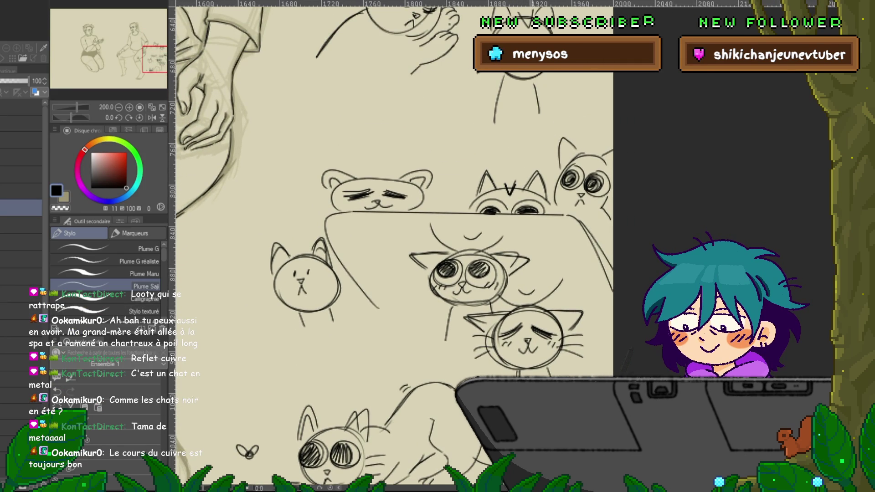
{"action": "scroll", "coordinate": [392, 247], "scroll_direction": "up", "scroll_amount": 4}
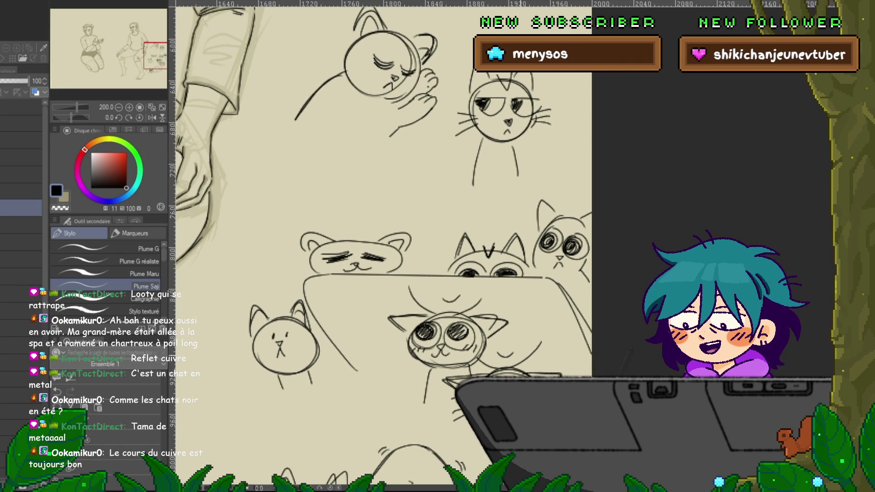
{"action": "mouse_move", "coordinate": [392, 246]}
{"action": "left_mouse_down"}
{"action": "mouse_move", "coordinate": [638, 151]}
{"action": "mouse_move", "coordinate": [770, 148]}
{"action": "mouse_move", "coordinate": [769, 79]}
{"action": "mouse_move", "coordinate": [793, 91]}
{"action": "left_mouse_up"}
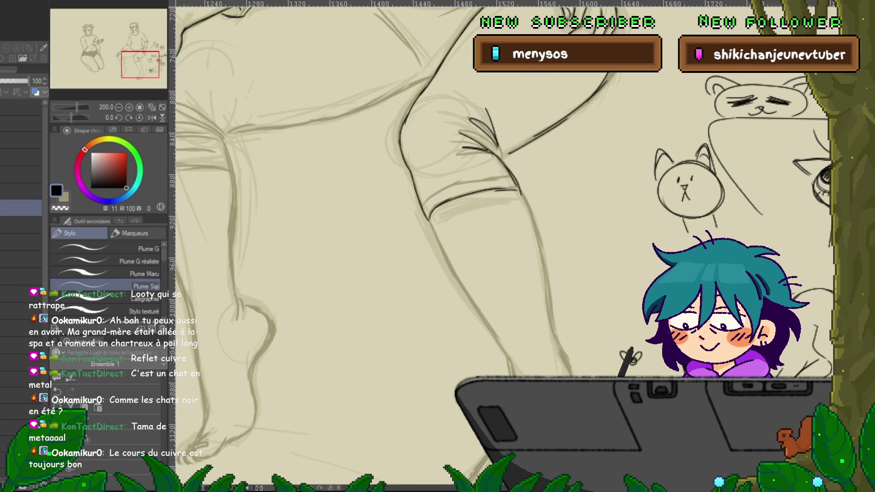
{"action": "left_click", "coordinate": [20, 310]}
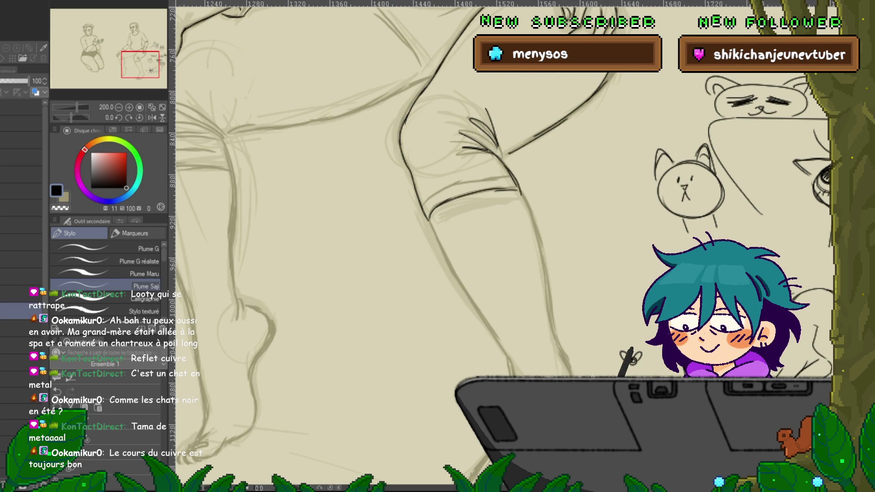
{"action": "left_click_drag", "start_coordinate": [631, 356], "coordinate": [570, 261]}
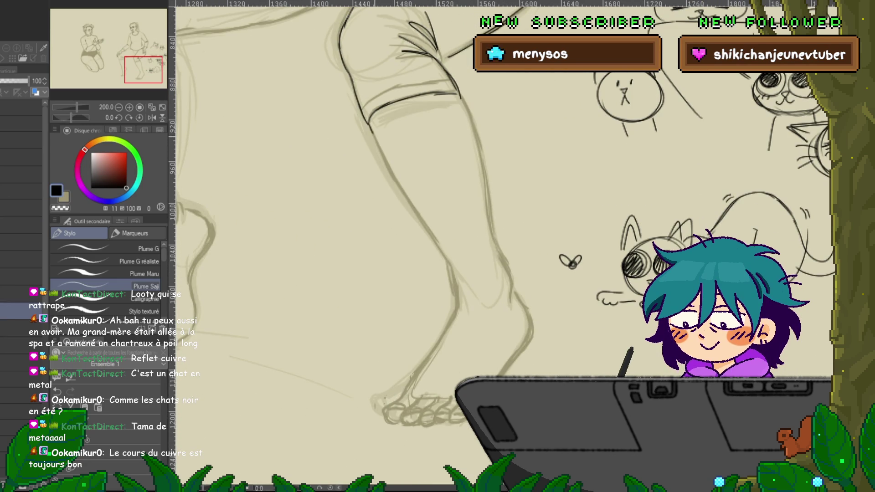
{"action": "left_click_drag", "start_coordinate": [374, 132], "coordinate": [452, 257]}
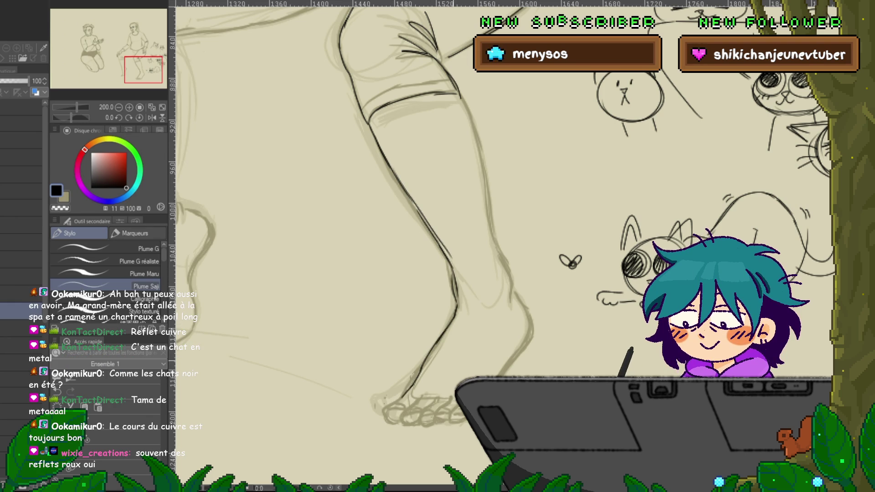
{"action": "left_click_drag", "start_coordinate": [403, 401], "coordinate": [387, 406]}
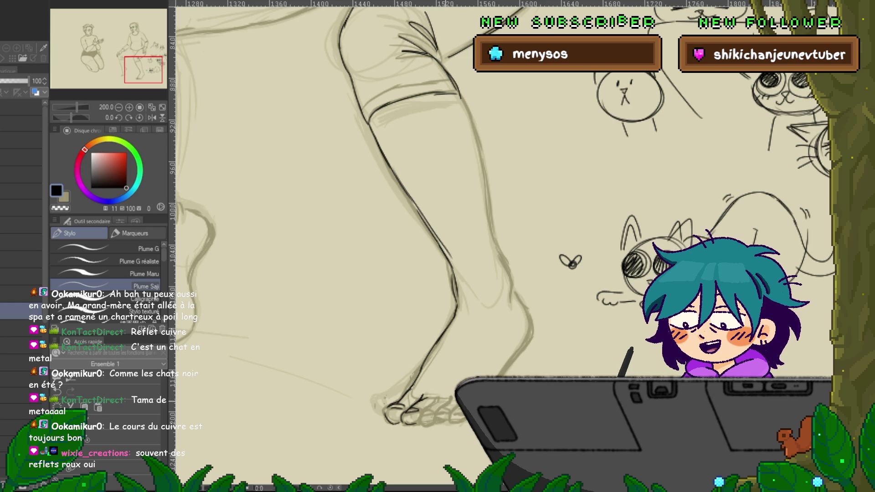
{"action": "left_click_drag", "start_coordinate": [410, 227], "coordinate": [387, 205]}
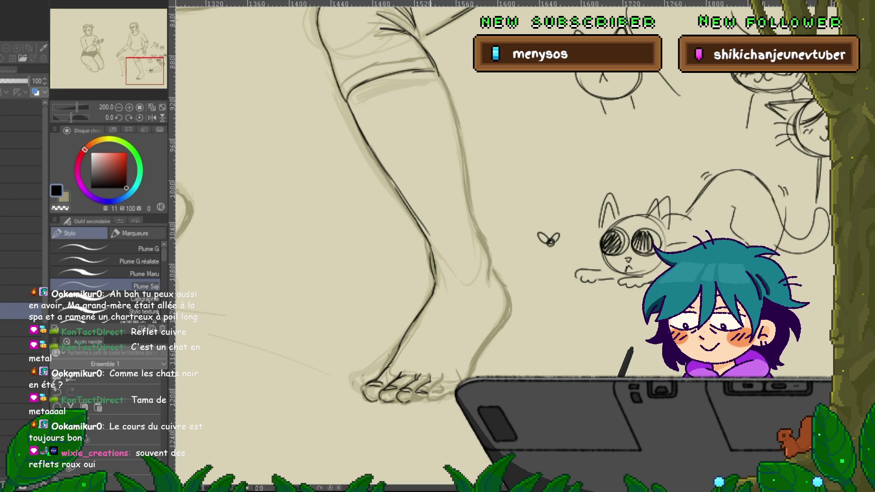
{"action": "left_click_drag", "start_coordinate": [442, 375], "coordinate": [442, 382]}
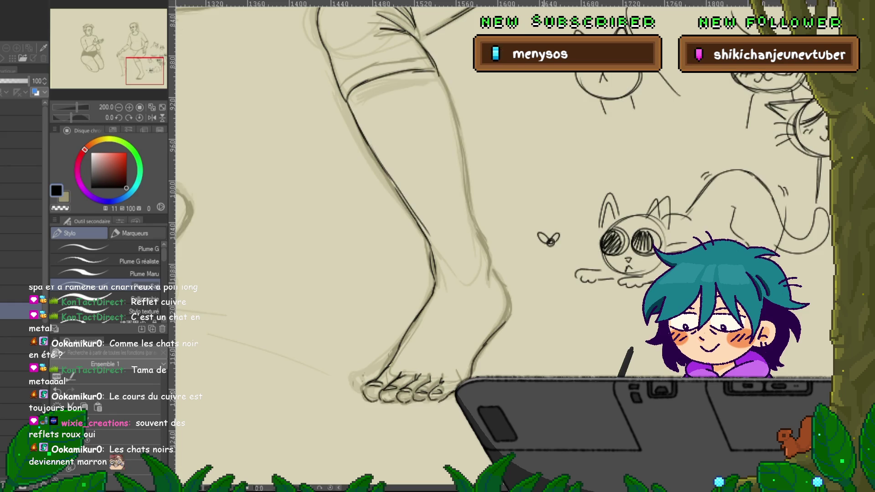
{"action": "left_click_drag", "start_coordinate": [456, 228], "coordinate": [431, 255]}
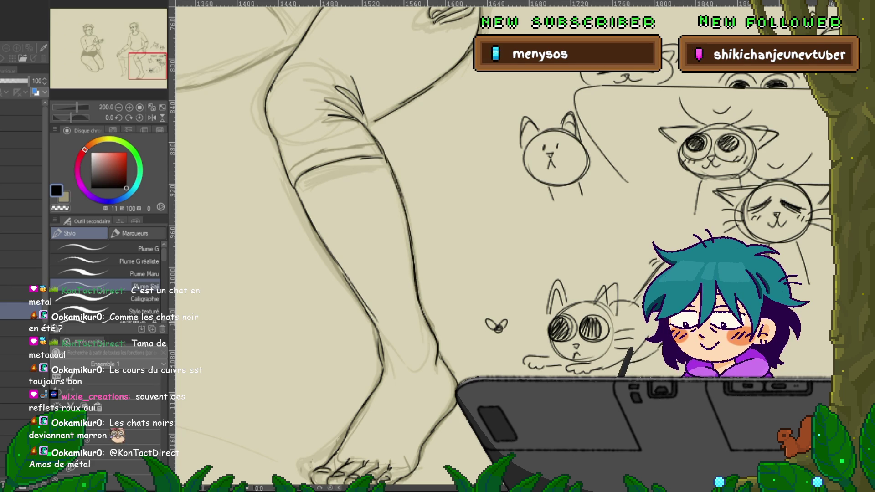
{"action": "scroll", "coordinate": [501, 246], "scroll_direction": "down", "scroll_amount": 2}
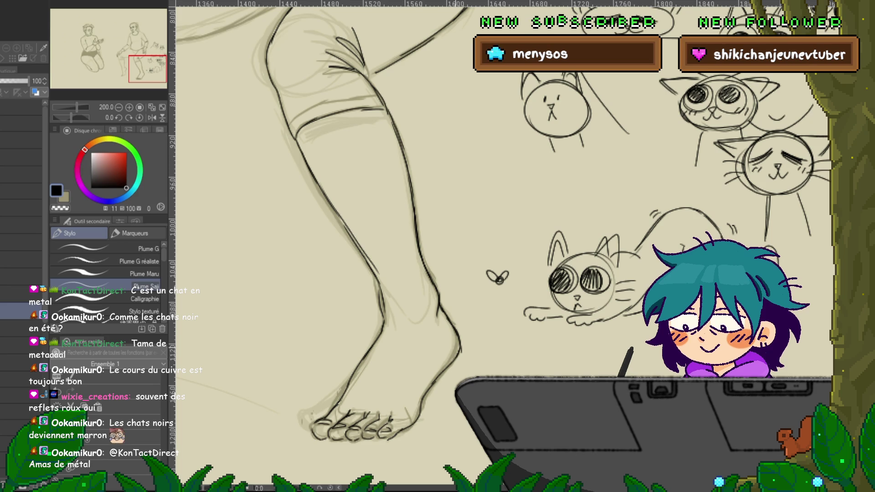
{"action": "mouse_move", "coordinate": [411, 228]}
{"action": "left_mouse_down"}
{"action": "mouse_move", "coordinate": [679, 310]}
{"action": "mouse_move", "coordinate": [739, 339]}
{"action": "left_mouse_up"}
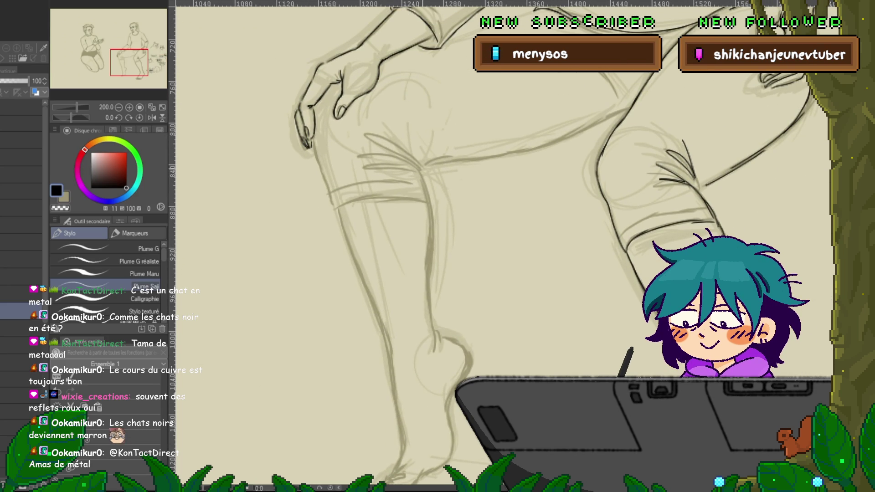
- Ink the knee crease and the leg's outer contour down the shin to the ankle
{"action": "mouse_move", "coordinate": [408, 165]}
{"action": "left_mouse_down"}
{"action": "mouse_move", "coordinate": [420, 174]}
{"action": "mouse_move", "coordinate": [339, 210]}
{"action": "left_mouse_up"}
{"action": "left_click_drag", "start_coordinate": [317, 165], "coordinate": [328, 187]}
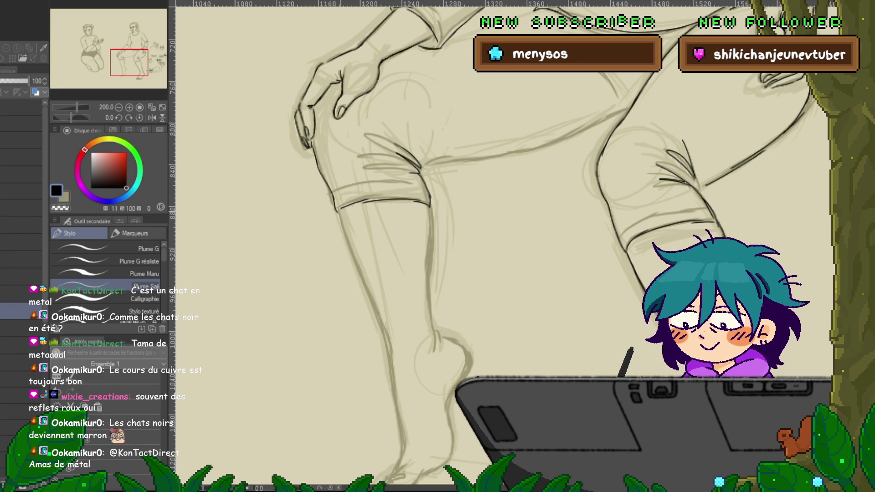
{"action": "left_click_drag", "start_coordinate": [501, 273], "coordinate": [483, 196]}
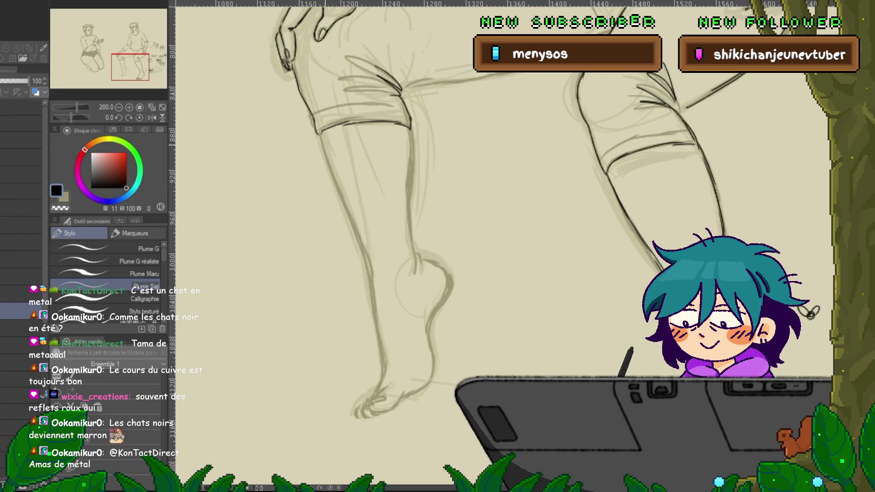
{"action": "left_click_drag", "start_coordinate": [324, 158], "coordinate": [354, 227]}
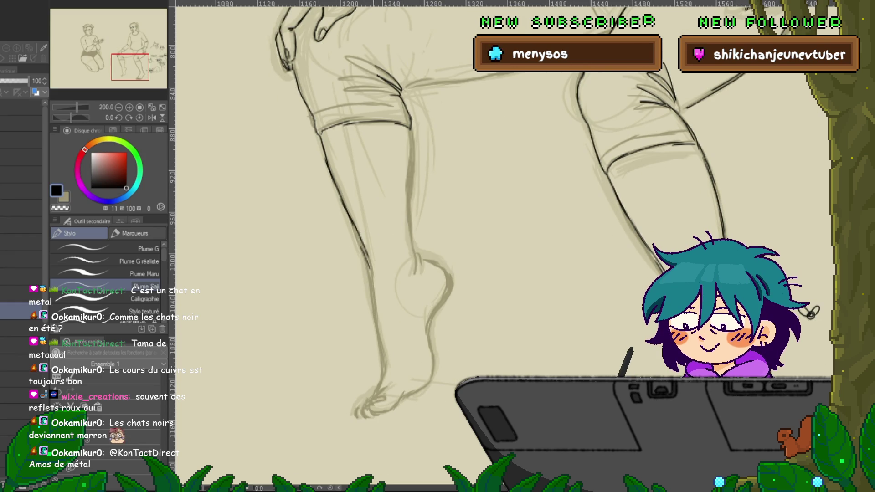
{"action": "left_click_drag", "start_coordinate": [371, 276], "coordinate": [384, 364]}
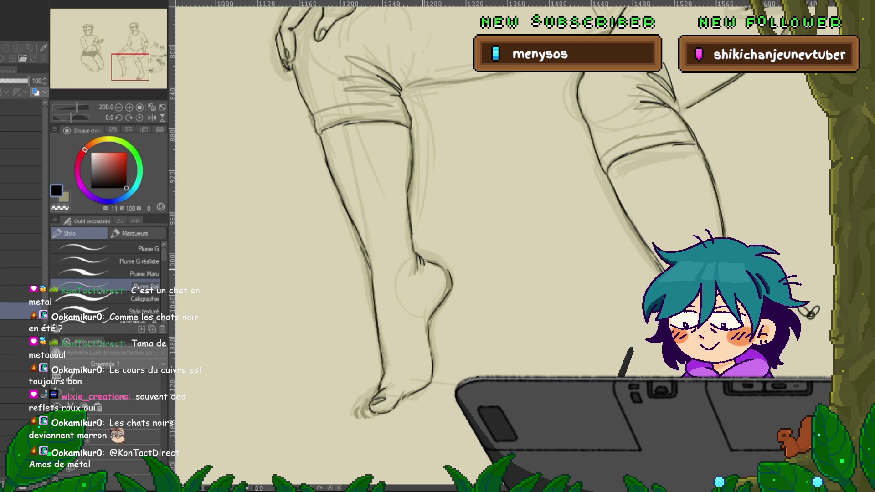
- Ink a line across the thigh near the woman's hand
{"action": "left_click_drag", "start_coordinate": [410, 273], "coordinate": [432, 223]}
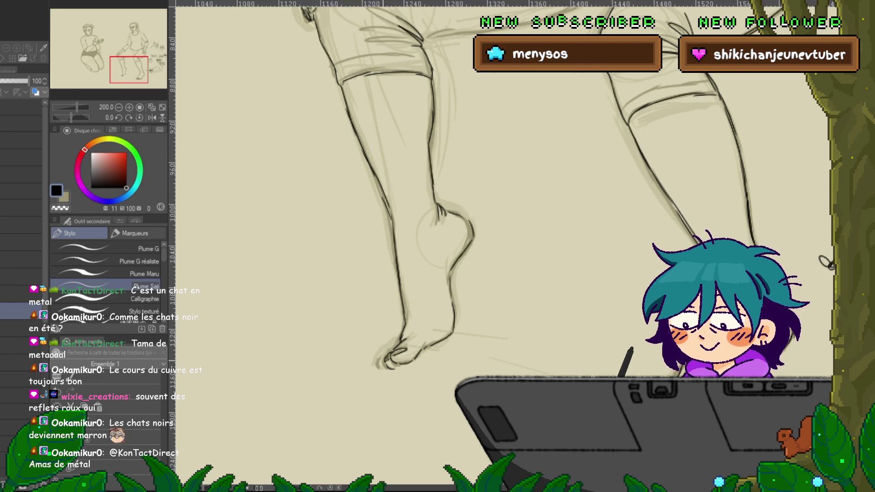
{"action": "left_click_drag", "start_coordinate": [456, 137], "coordinate": [379, 382]}
{"action": "left_click_drag", "start_coordinate": [502, 228], "coordinate": [525, 250]}
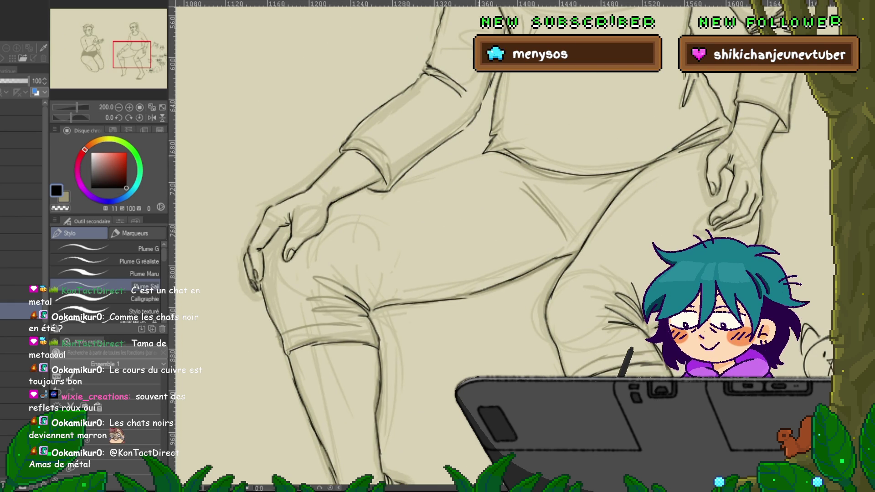
{"action": "left_click_drag", "start_coordinate": [396, 179], "coordinate": [475, 156]}
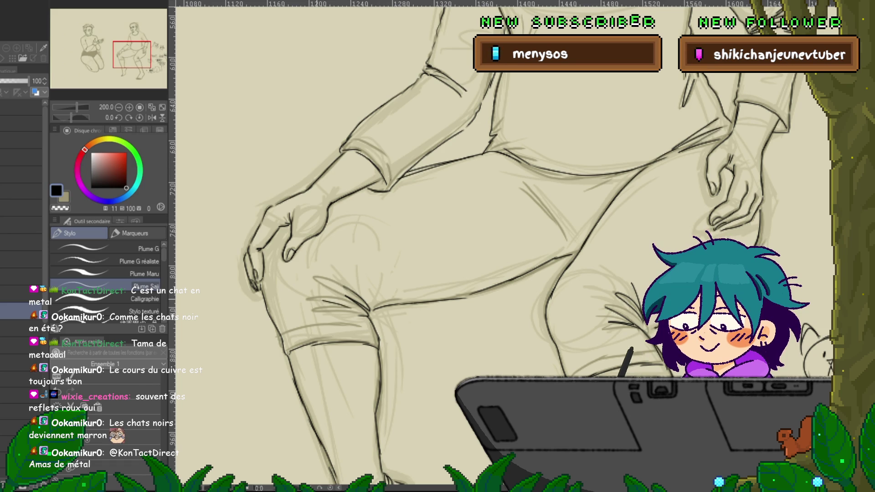
{"action": "mouse_move", "coordinate": [501, 183]}
{"action": "left_mouse_down"}
{"action": "mouse_move", "coordinate": [387, 297]}
{"action": "mouse_move", "coordinate": [387, 286]}
{"action": "mouse_move", "coordinate": [292, 420]}
{"action": "left_mouse_up"}
{"action": "left_click_drag", "start_coordinate": [410, 182], "coordinate": [403, 440]}
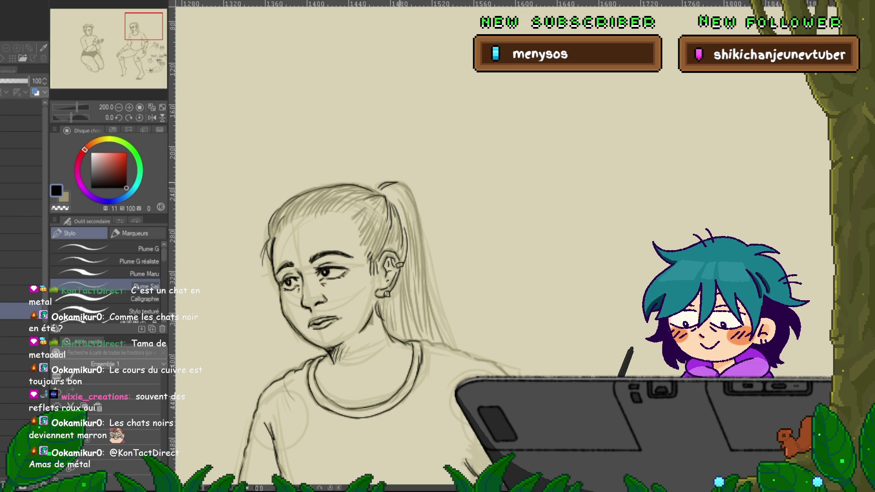
- Trace the ponytail's right edge, inner edge and tip with several G-pen strokes
{"action": "left_click_drag", "start_coordinate": [413, 196], "coordinate": [424, 267]}
{"action": "left_click_drag", "start_coordinate": [416, 234], "coordinate": [454, 350]}
{"action": "left_click_drag", "start_coordinate": [414, 271], "coordinate": [430, 340]}
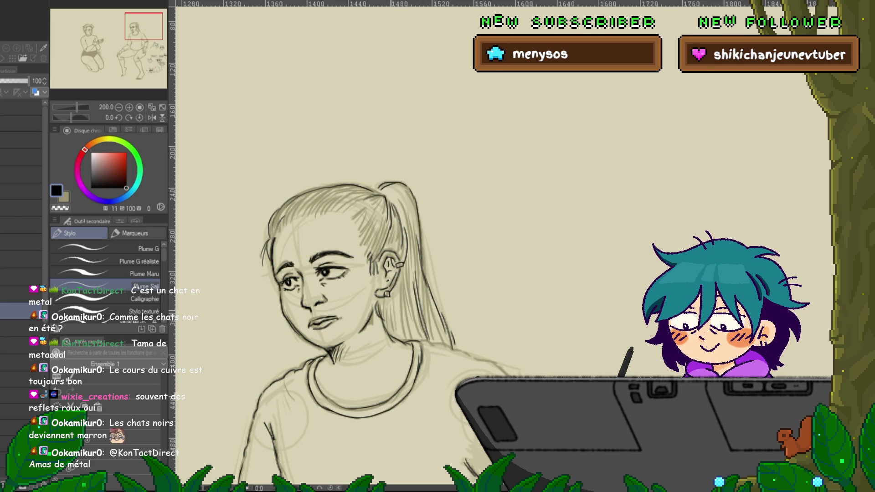
{"action": "left_click_drag", "start_coordinate": [395, 288], "coordinate": [409, 339]}
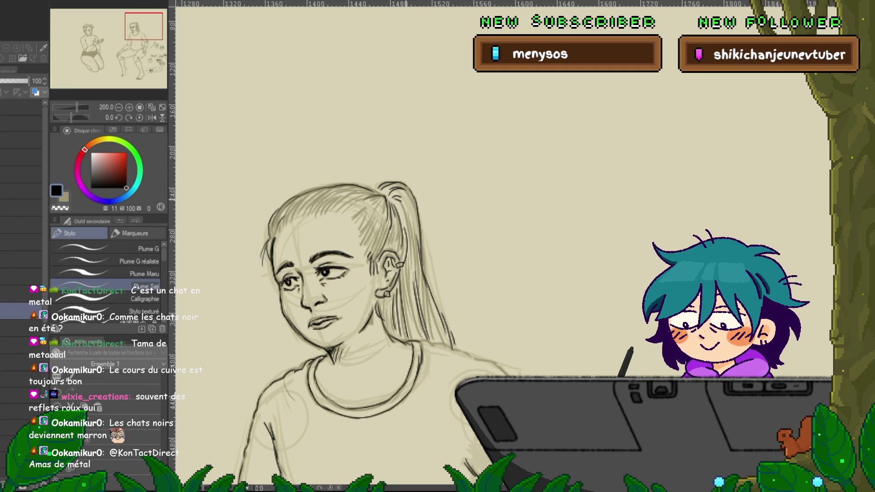
{"action": "left_click_drag", "start_coordinate": [407, 257], "coordinate": [416, 339]}
{"action": "left_click_drag", "start_coordinate": [409, 296], "coordinate": [419, 342]}
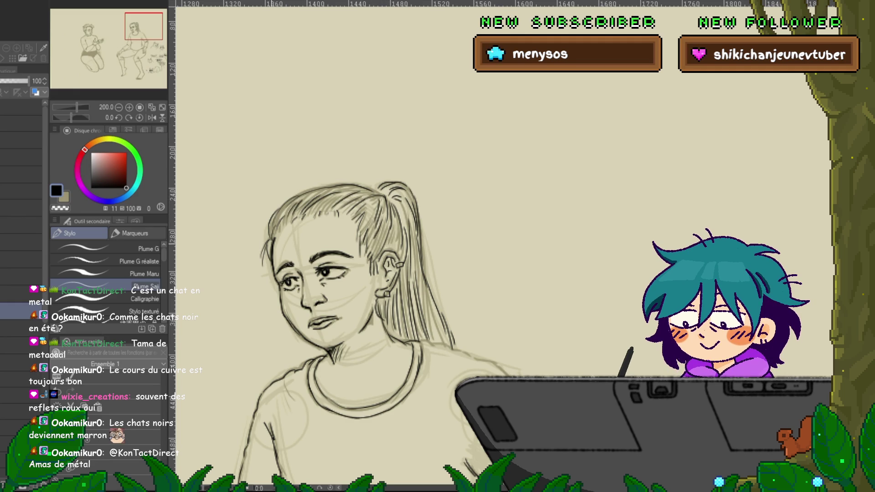
{"action": "mouse_move", "coordinate": [410, 274]}
{"action": "left_mouse_down"}
{"action": "mouse_move", "coordinate": [436, 80]}
{"action": "mouse_move", "coordinate": [484, 70]}
{"action": "left_mouse_up"}
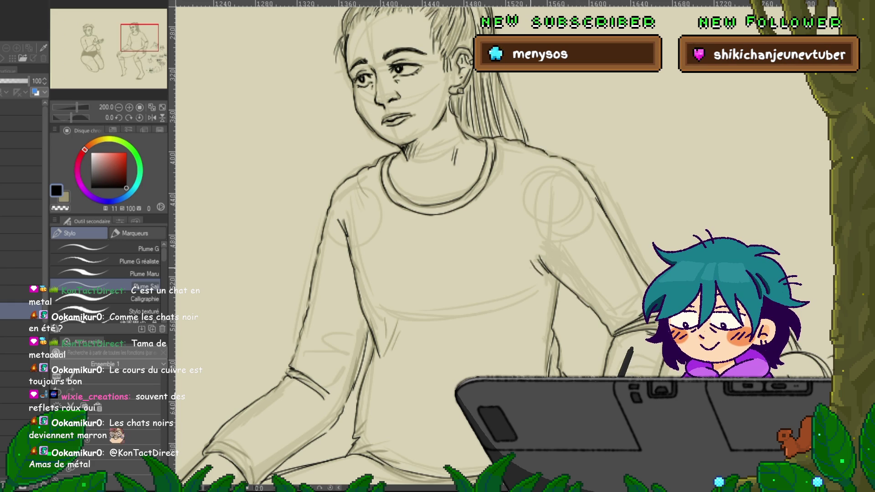
{"action": "scroll", "coordinate": [410, 246], "scroll_direction": "down", "scroll_amount": 3}
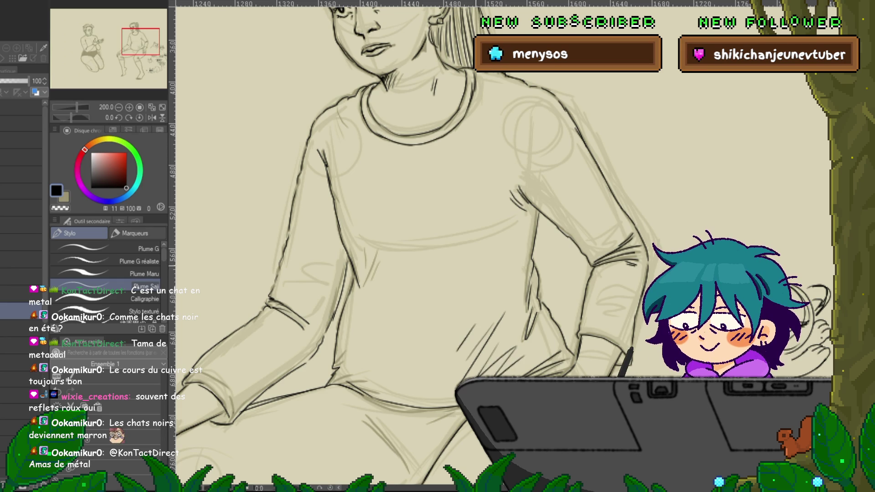
{"action": "scroll", "coordinate": [438, 246], "scroll_direction": "down", "scroll_amount": 2}
{"action": "scroll", "coordinate": [438, 246], "scroll_direction": "down", "scroll_amount": 4}
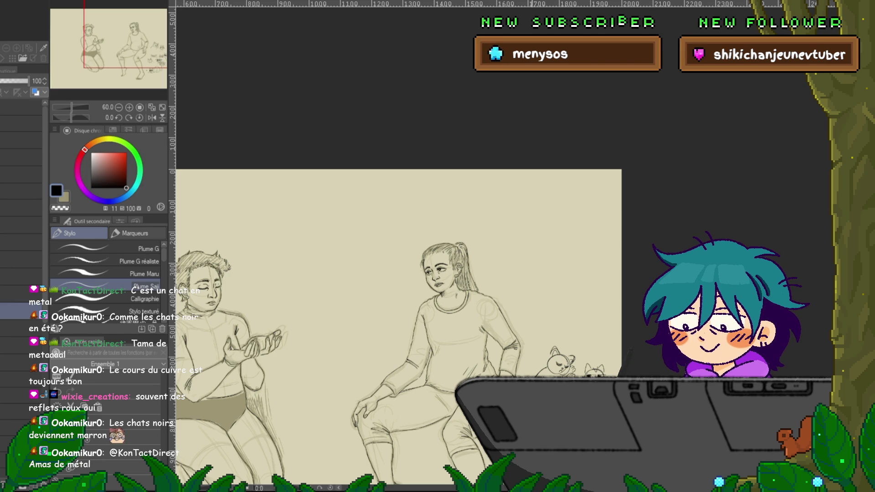
{"action": "mouse_move", "coordinate": [438, 274]}
{"action": "left_mouse_down"}
{"action": "mouse_move", "coordinate": [430, 146]}
{"action": "mouse_move", "coordinate": [378, 86]}
{"action": "left_mouse_up"}
{"action": "scroll", "coordinate": [437, 246], "scroll_direction": "up", "scroll_amount": 5}
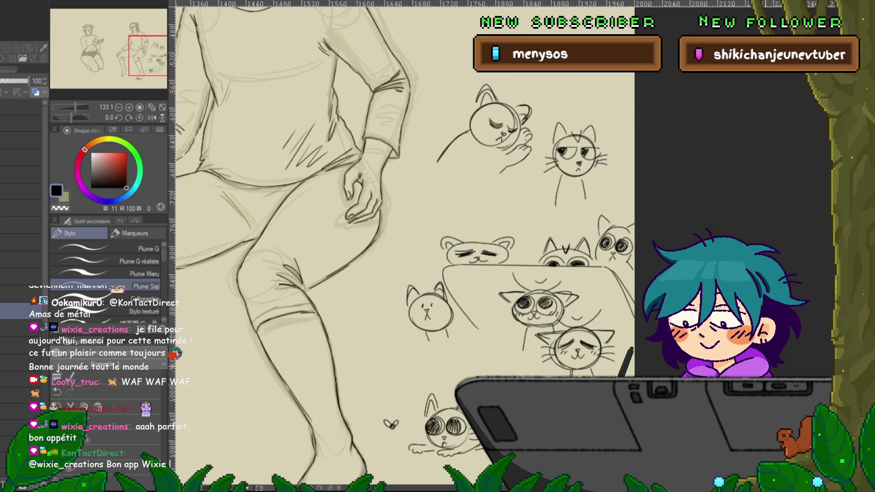
{"action": "scroll", "coordinate": [669, 377], "scroll_direction": "up", "scroll_amount": 2}
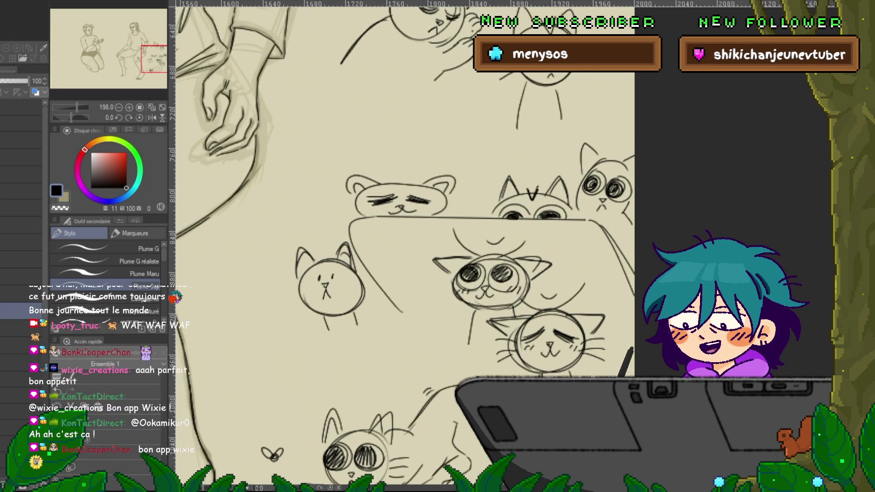
{"action": "scroll", "coordinate": [406, 246], "scroll_direction": "down", "scroll_amount": 2}
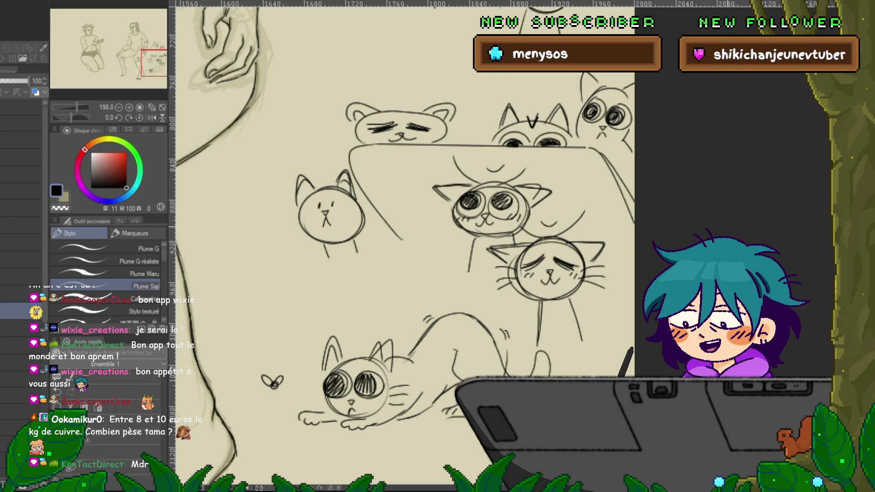
{"action": "scroll", "coordinate": [330, 296], "scroll_direction": "down", "scroll_amount": 5}
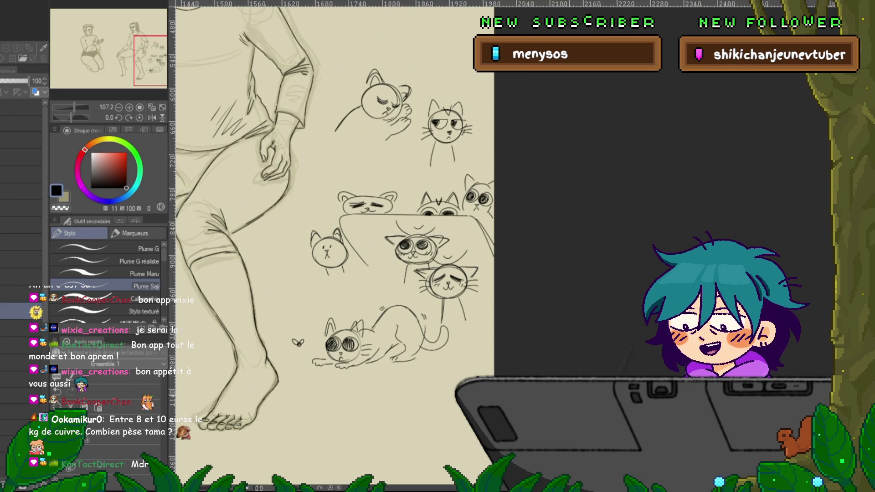
{"action": "mouse_move", "coordinate": [228, 183]}
{"action": "left_mouse_down"}
{"action": "mouse_move", "coordinate": [761, 242]}
{"action": "mouse_move", "coordinate": [663, 233]}
{"action": "mouse_move", "coordinate": [694, 237]}
{"action": "left_mouse_up"}
{"action": "scroll", "coordinate": [329, 296], "scroll_direction": "down", "scroll_amount": 1}
{"action": "mouse_move", "coordinate": [319, 228]}
{"action": "left_mouse_down"}
{"action": "mouse_move", "coordinate": [319, 376]}
{"action": "mouse_move", "coordinate": [232, 376]}
{"action": "mouse_move", "coordinate": [269, 376]}
{"action": "left_mouse_up"}
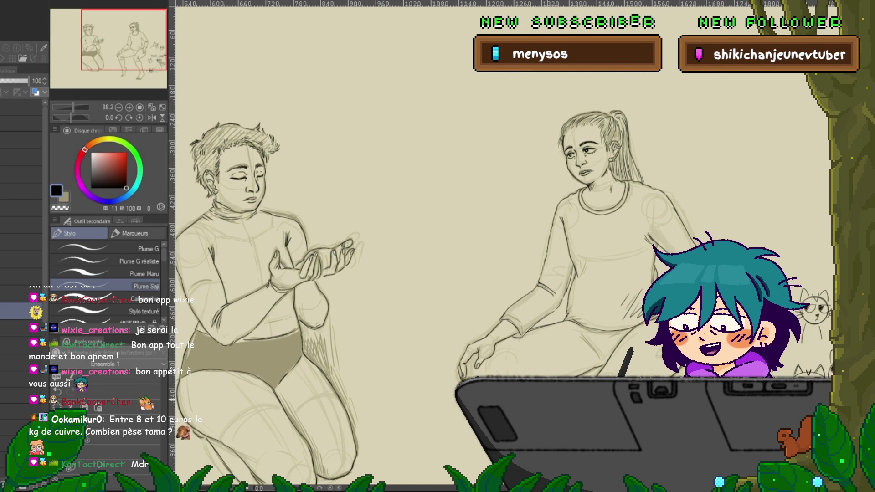